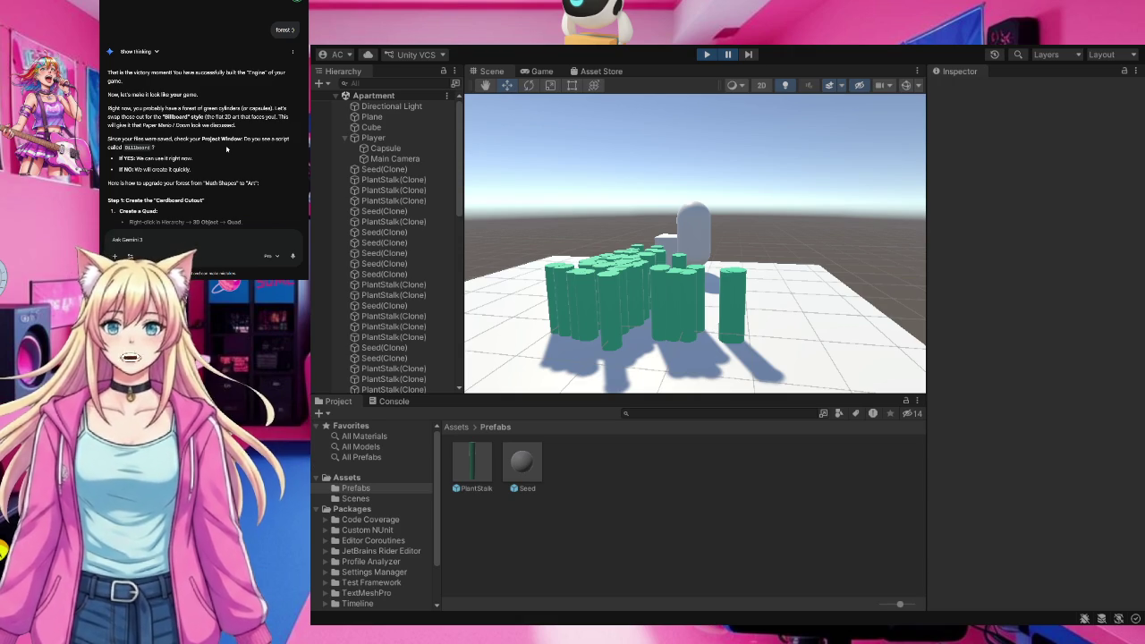
Switch the Project window to the root Assets folder, showing Prefabs, Scenes, scripts and GreenMat.
{"action": "left_click", "coordinate": [348, 479]}
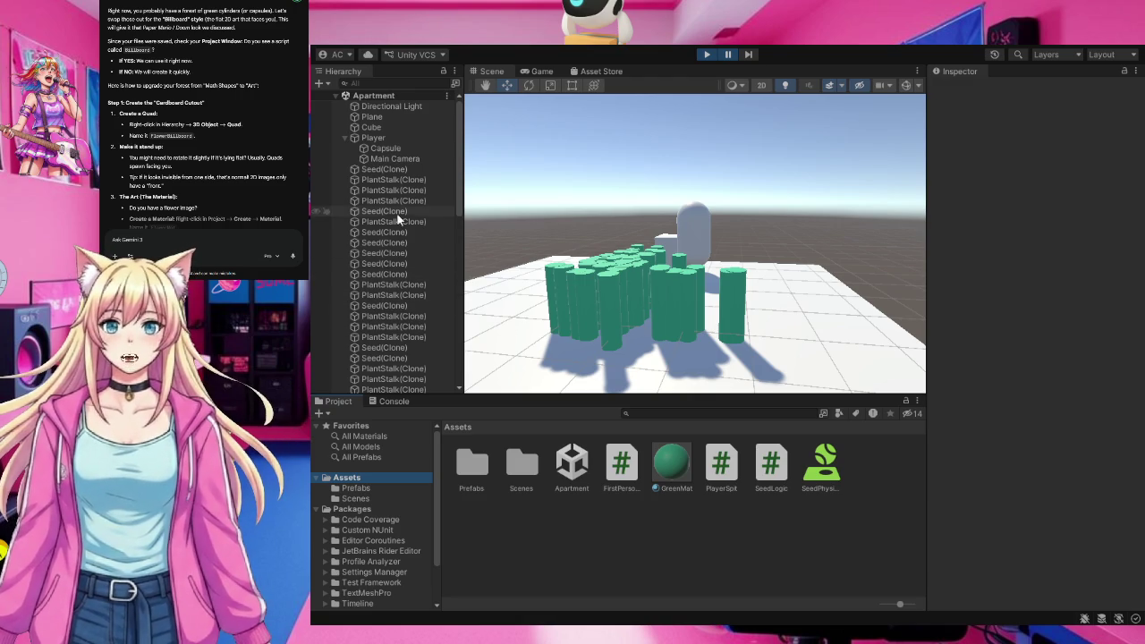
{"action": "scroll", "coordinate": [396, 272], "scroll_direction": "down", "scroll_amount": 10}
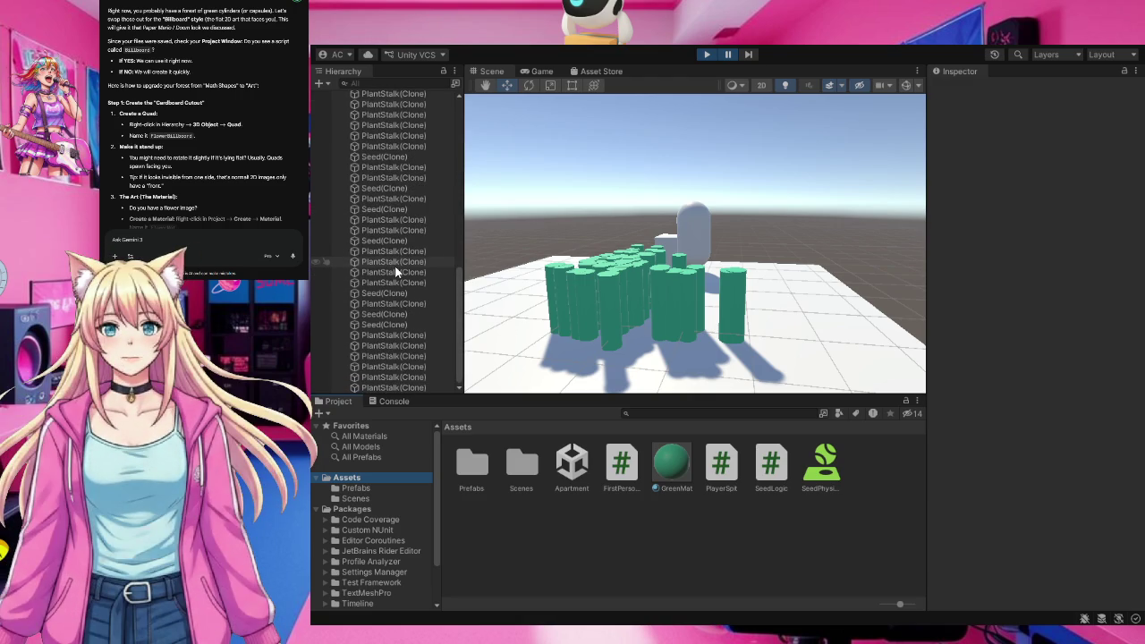
{"action": "scroll", "coordinate": [396, 272], "scroll_direction": "up", "scroll_amount": 10}
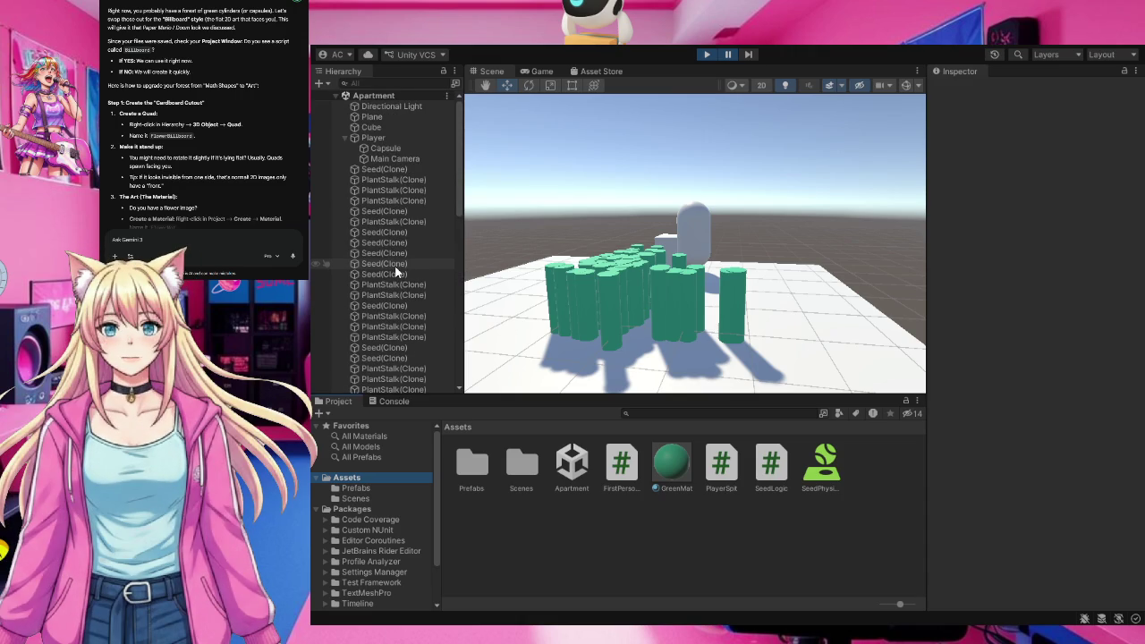
{"action": "scroll", "coordinate": [397, 282], "scroll_direction": "down", "scroll_amount": 8}
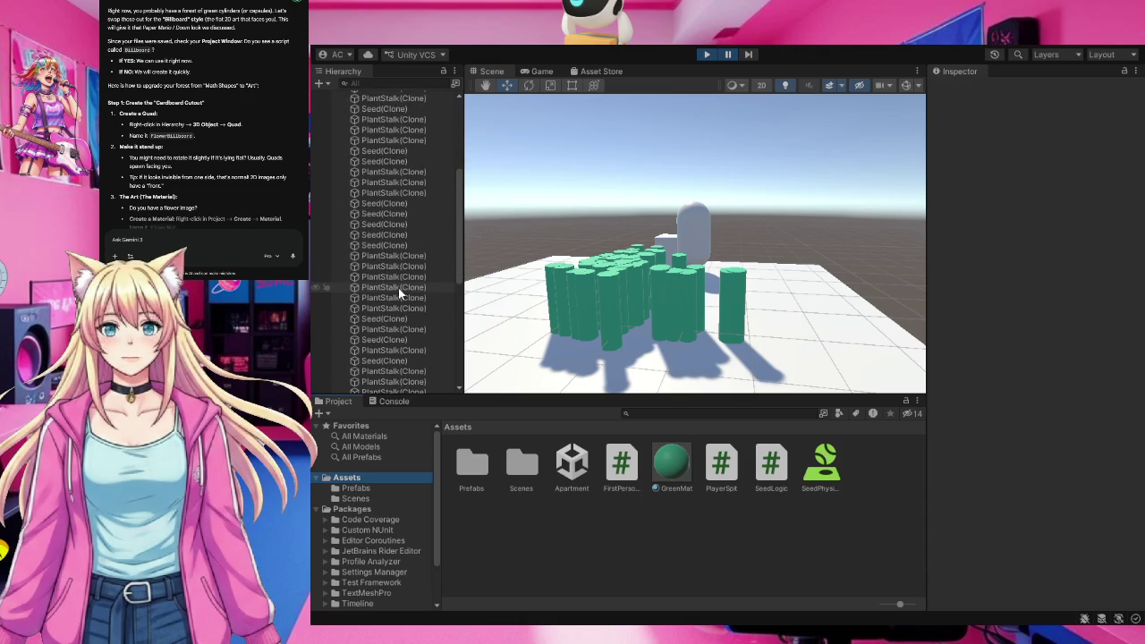
{"action": "scroll", "coordinate": [398, 287], "scroll_direction": "down", "scroll_amount": 2}
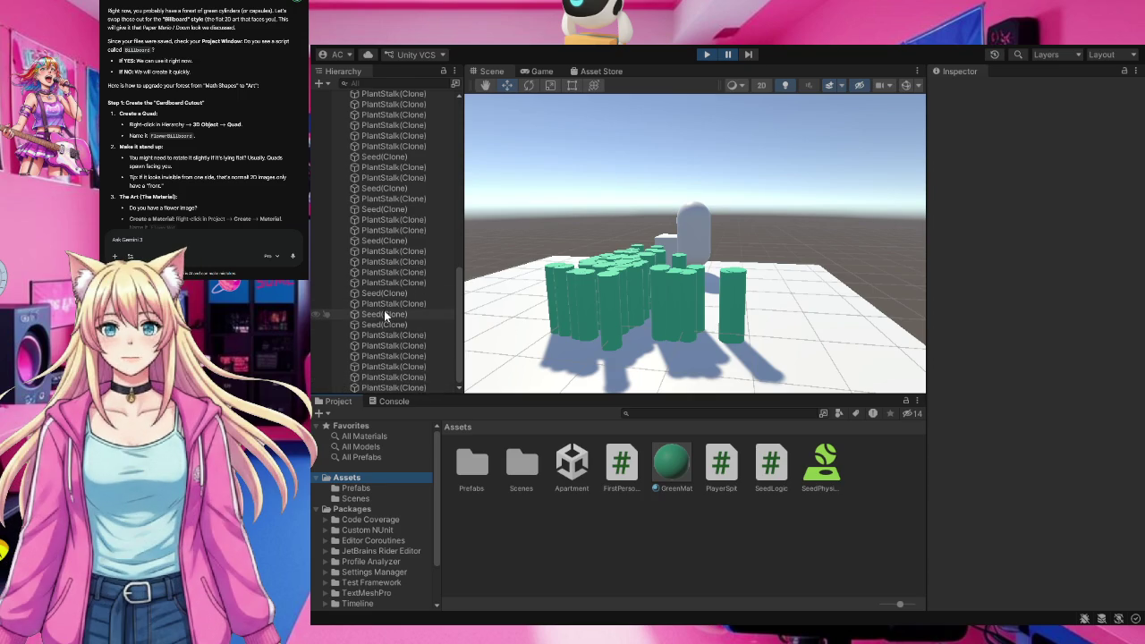
{"action": "scroll", "coordinate": [384, 336], "scroll_direction": "up", "scroll_amount": 10}
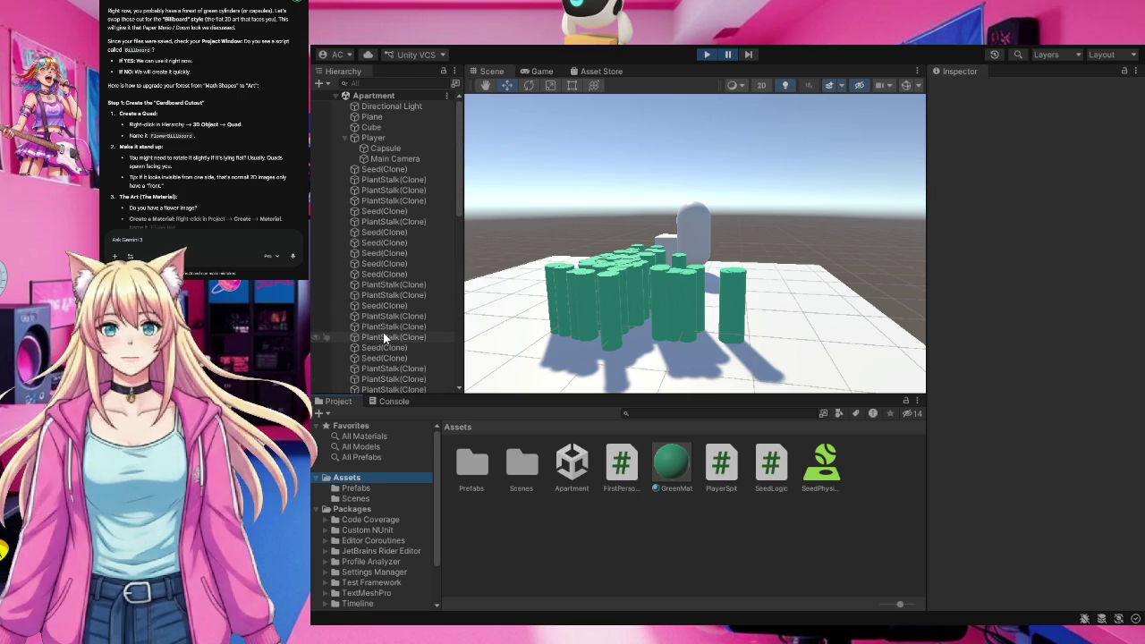
{"action": "left_click", "coordinate": [348, 169]}
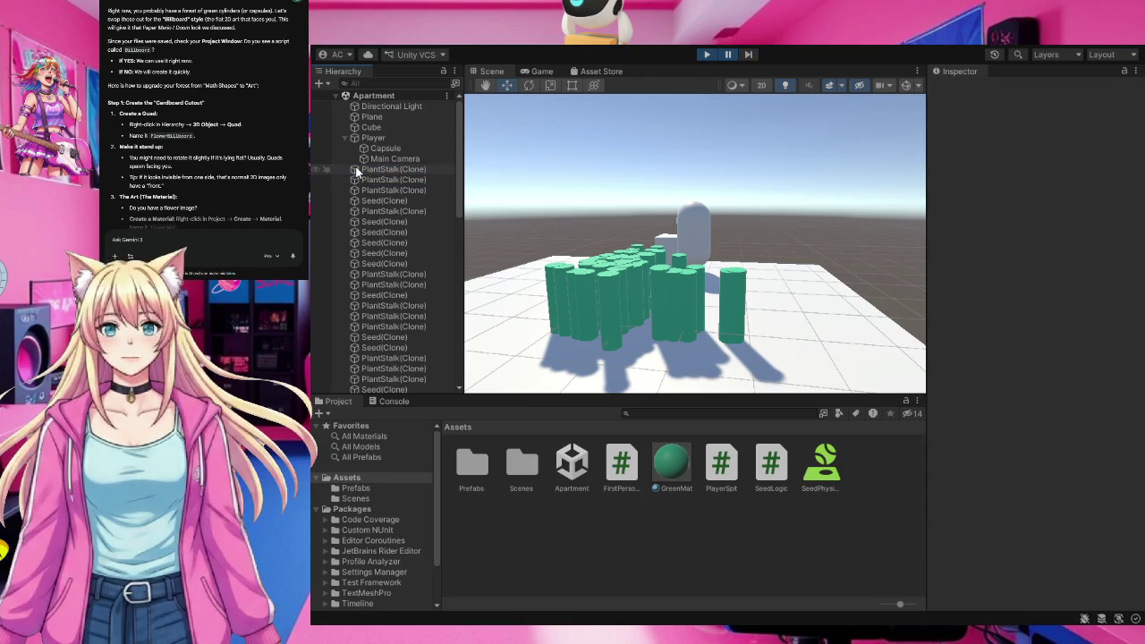
Inspect the spawned Seed and PlantStalk clones one by one in the Hierarchy.
{"action": "left_click", "coordinate": [358, 170]}
{"action": "left_click", "coordinate": [359, 170]}
{"action": "left_click", "coordinate": [367, 211]}
{"action": "left_click", "coordinate": [369, 213]}
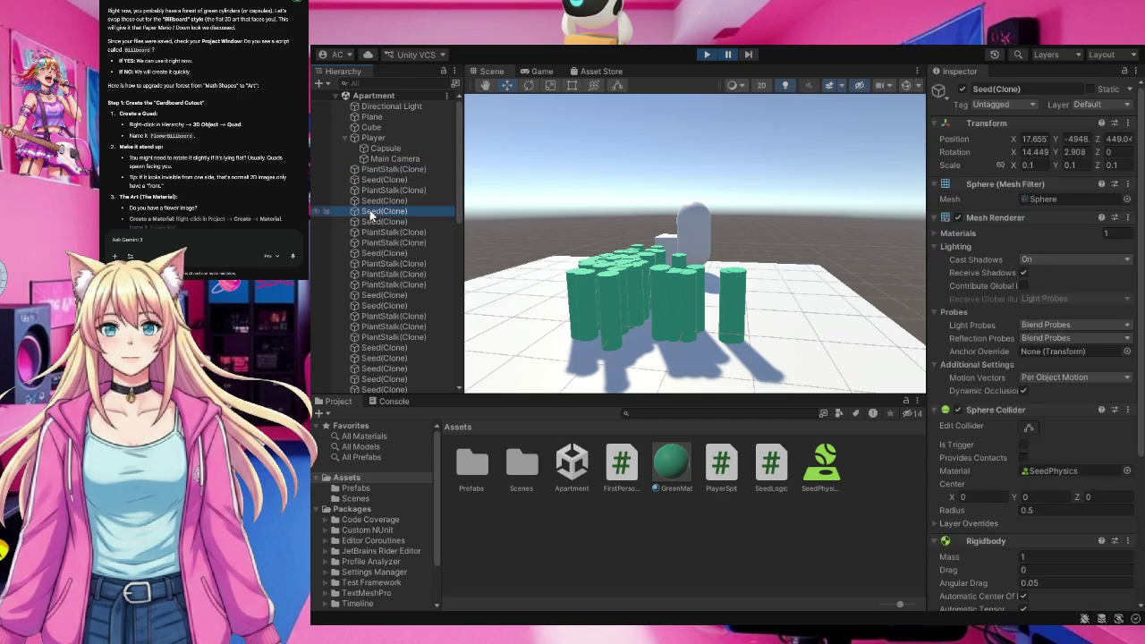
{"action": "left_click", "coordinate": [370, 211]}
{"action": "left_click", "coordinate": [369, 211]}
{"action": "left_click", "coordinate": [371, 213]}
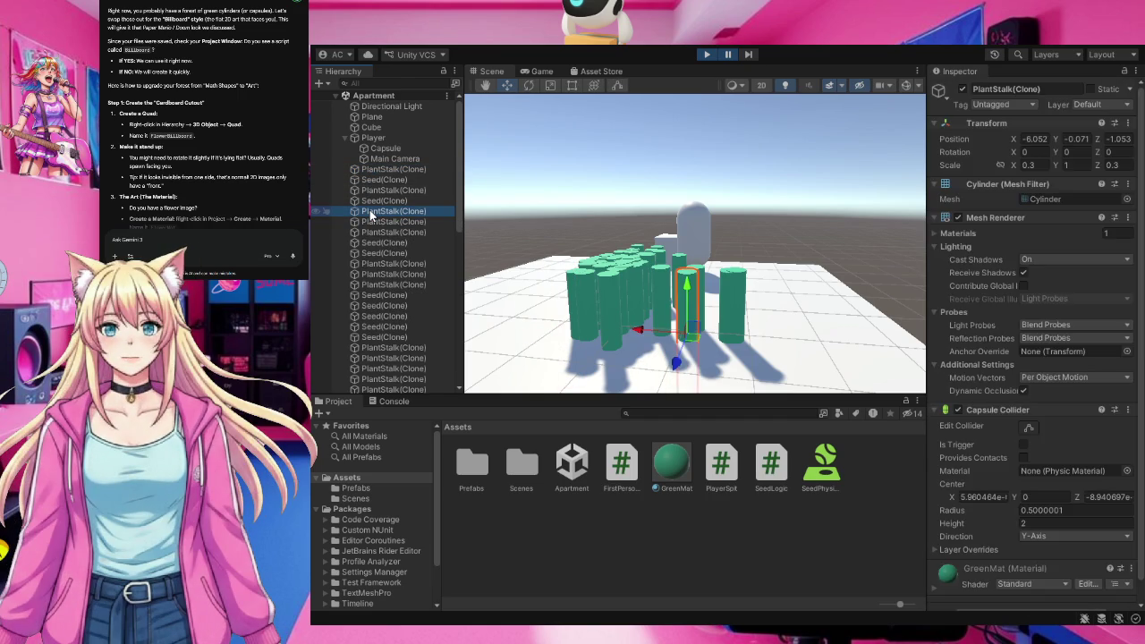
{"action": "left_click", "coordinate": [369, 211]}
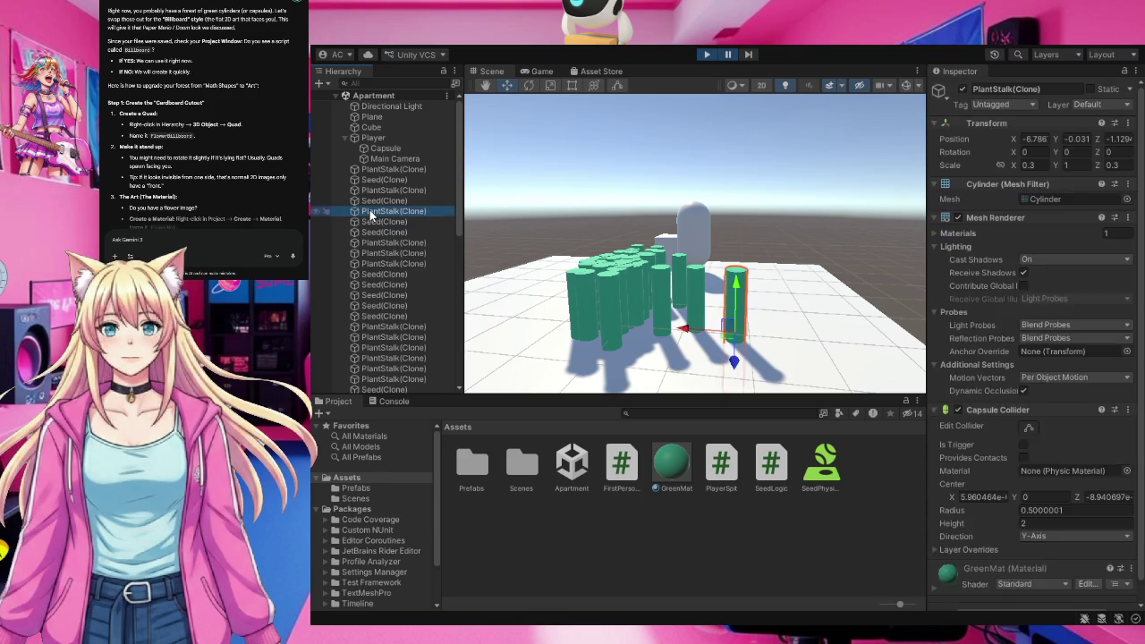
{"action": "left_click", "coordinate": [369, 211]}
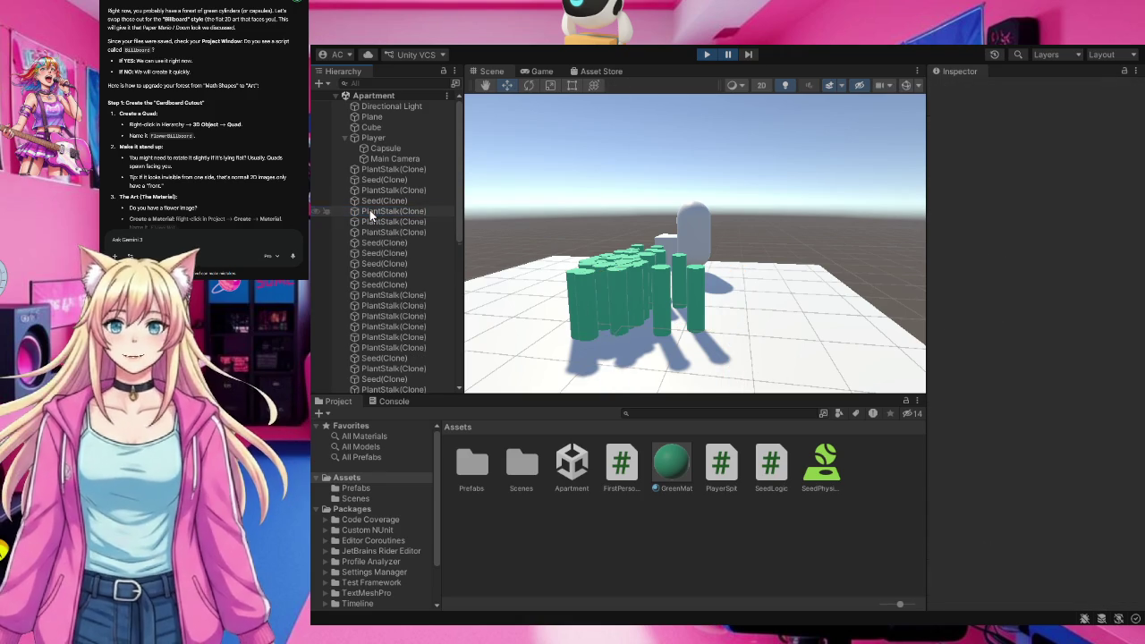
{"action": "left_click", "coordinate": [369, 211]}
{"action": "left_click", "coordinate": [369, 211]}
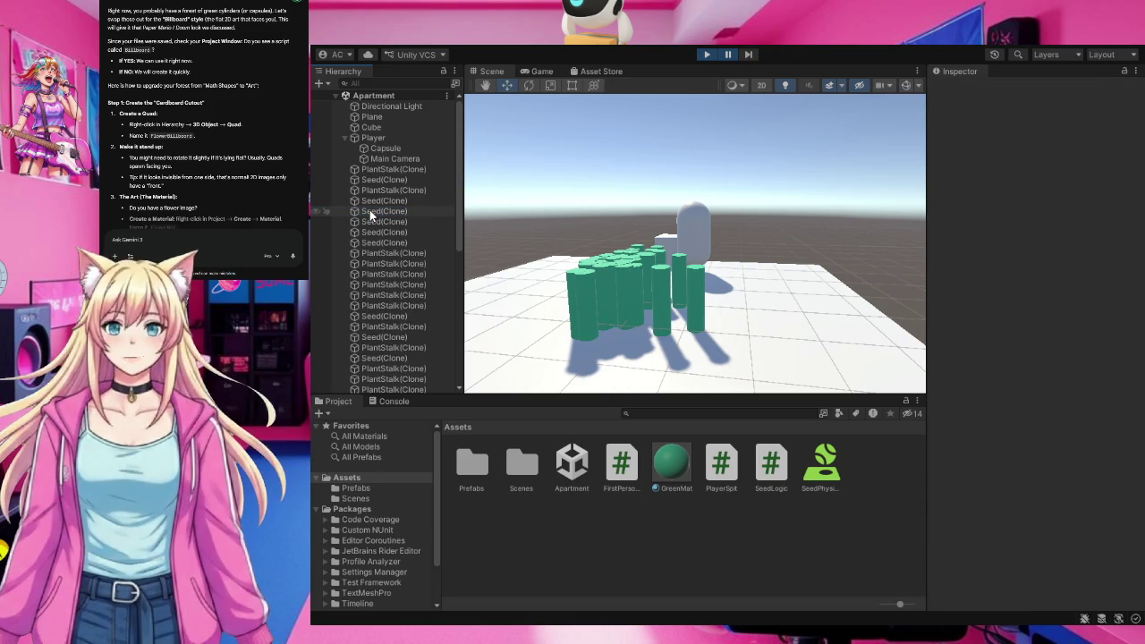
{"action": "left_click", "coordinate": [382, 212]}
{"action": "left_click", "coordinate": [382, 212]}
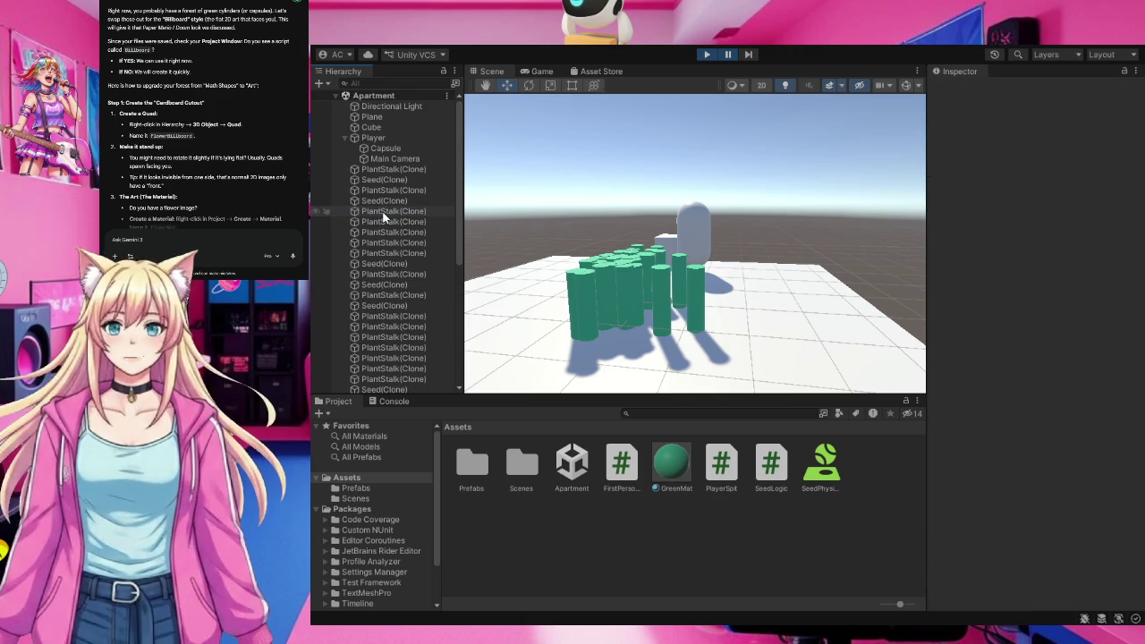
{"action": "left_click", "coordinate": [382, 212]}
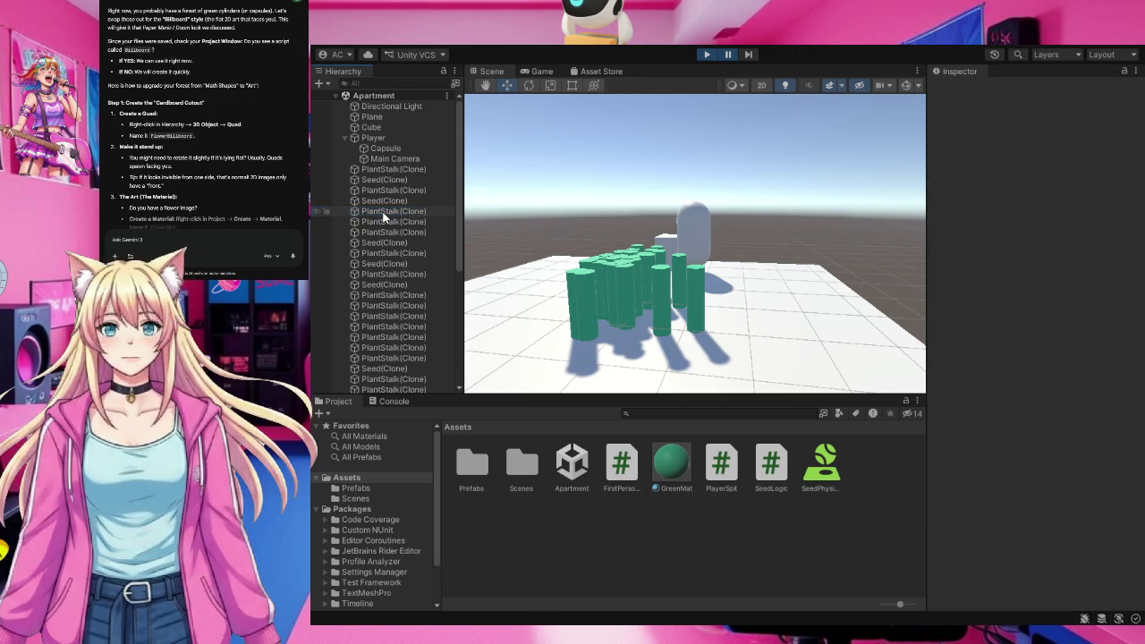
{"action": "left_click", "coordinate": [383, 213]}
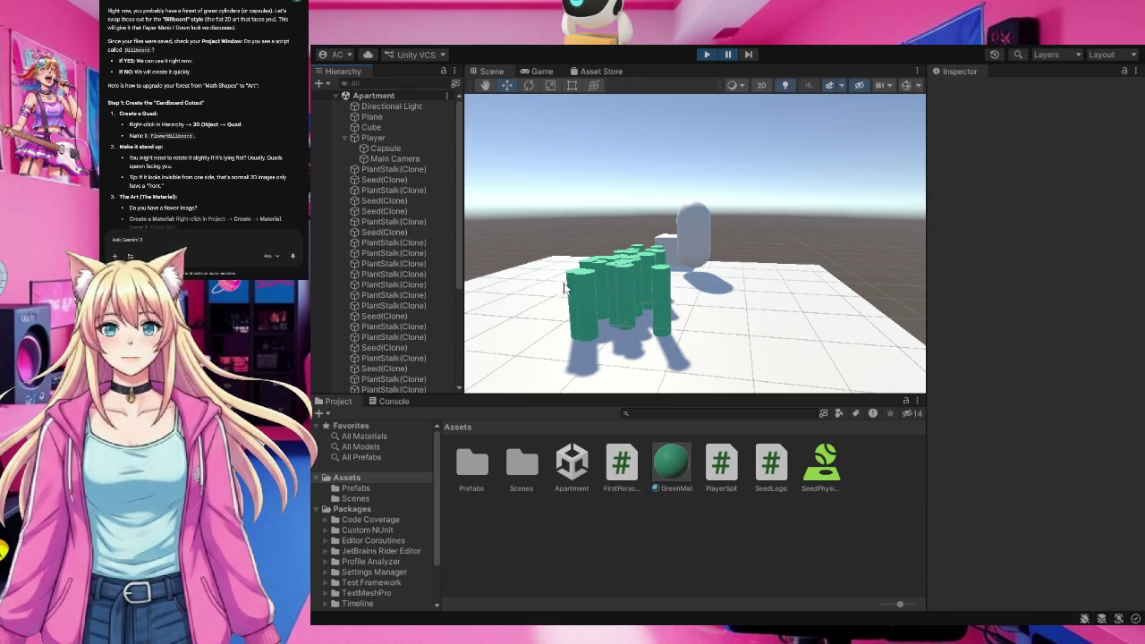
Pick the green stalk cylinders in the Scene view's clustered group.
{"action": "left_click", "coordinate": [626, 288]}
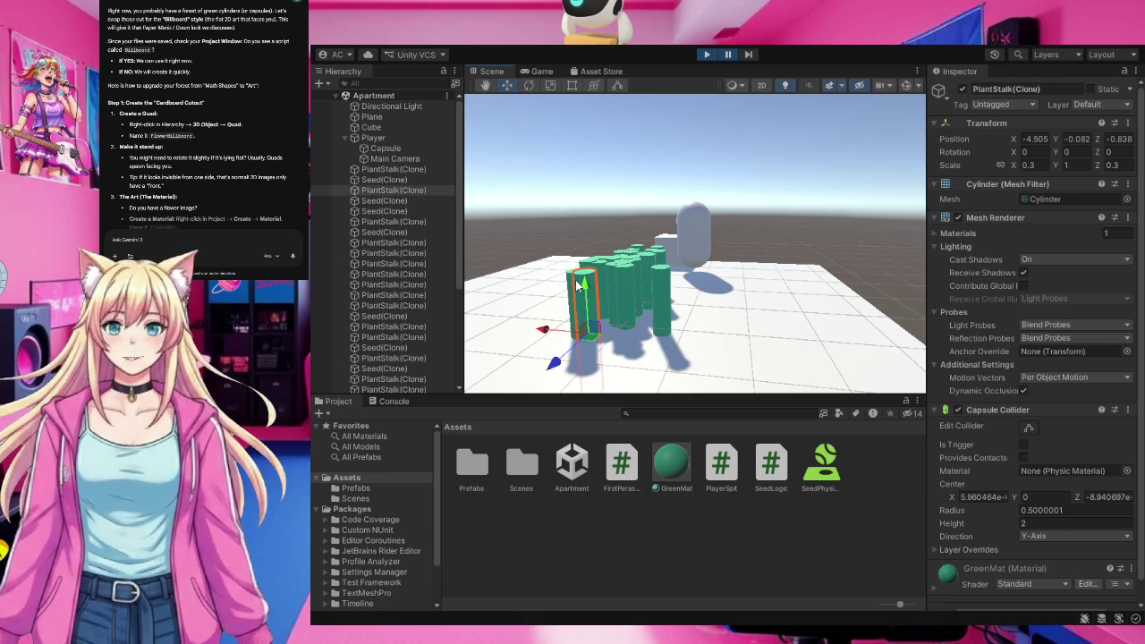
{"action": "left_click", "coordinate": [577, 285]}
{"action": "left_click", "coordinate": [624, 285]}
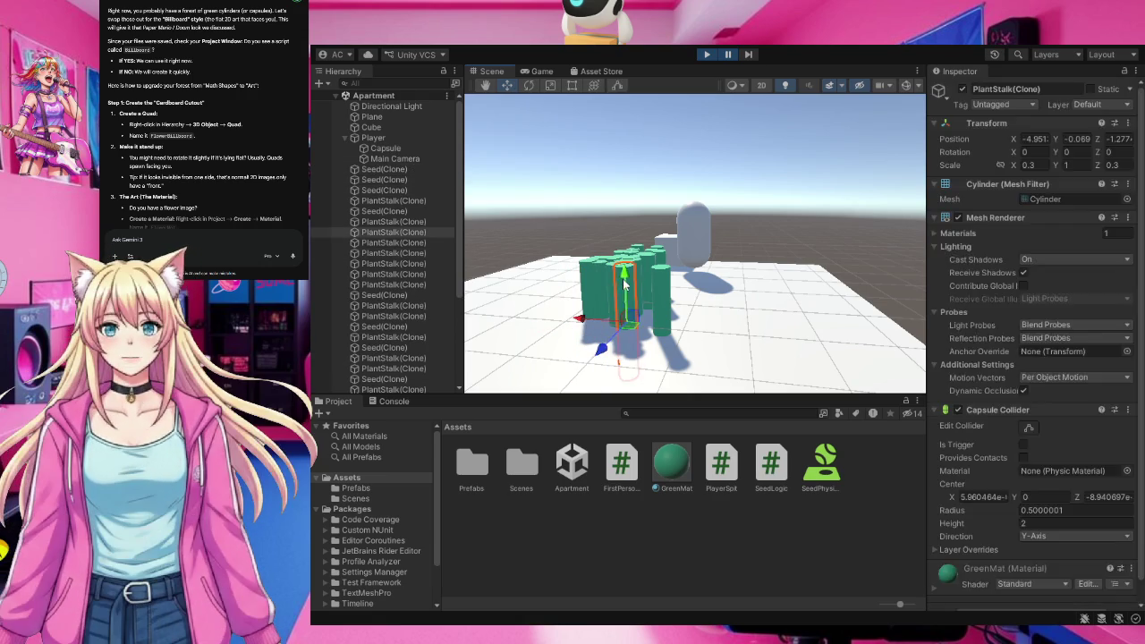
{"action": "left_click", "coordinate": [622, 279]}
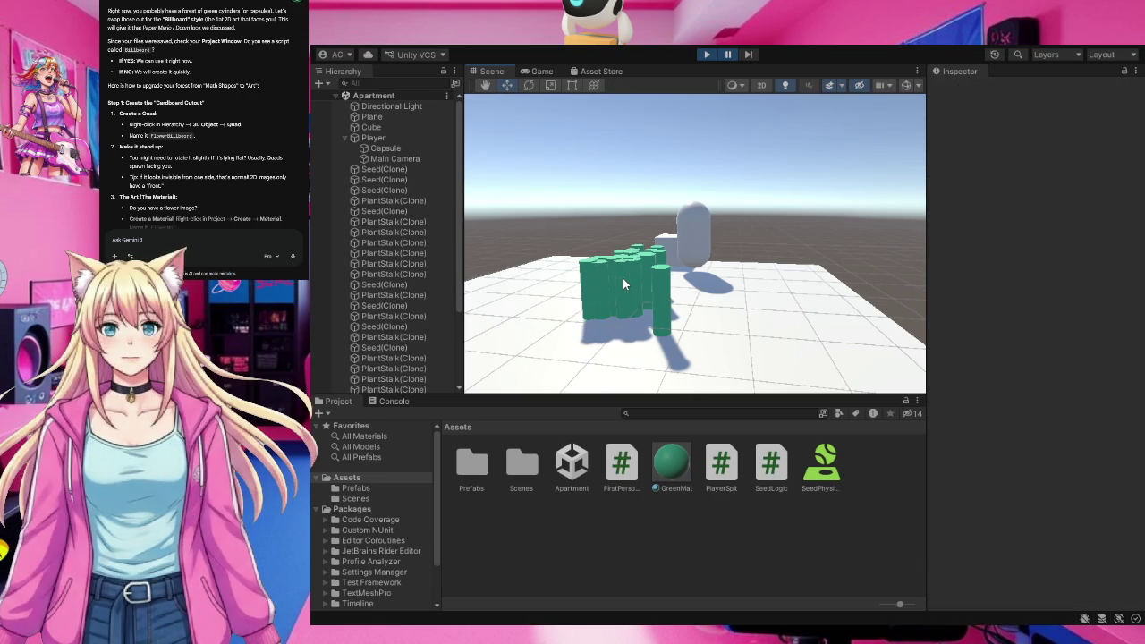
{"action": "left_click", "coordinate": [616, 279]}
{"action": "left_click", "coordinate": [611, 277]}
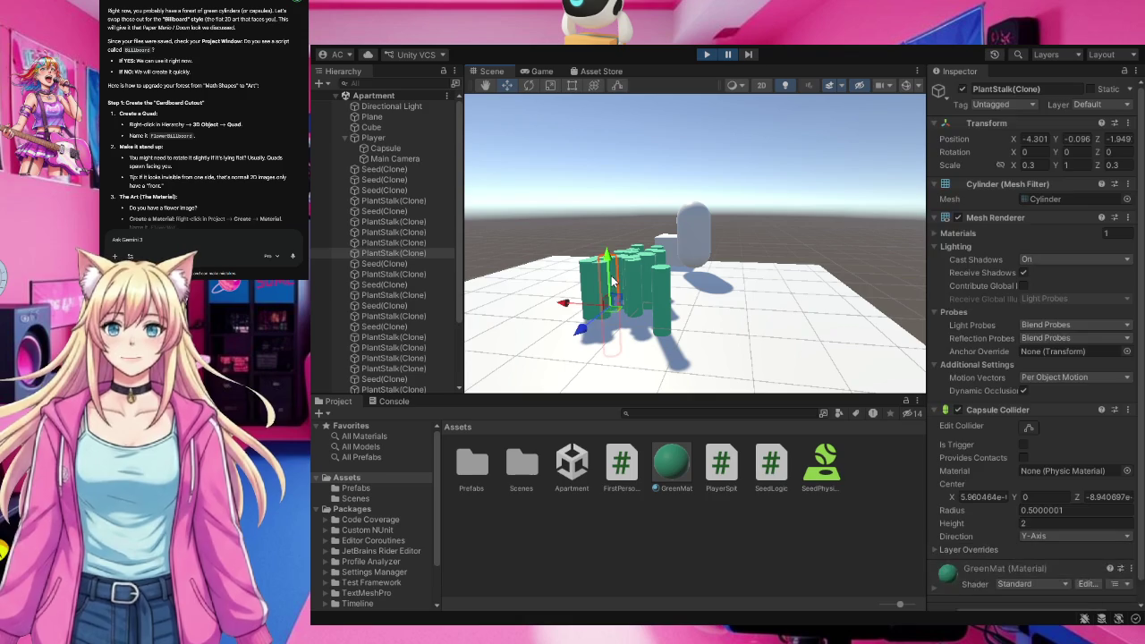
{"action": "left_click", "coordinate": [610, 279]}
{"action": "left_click", "coordinate": [598, 281]}
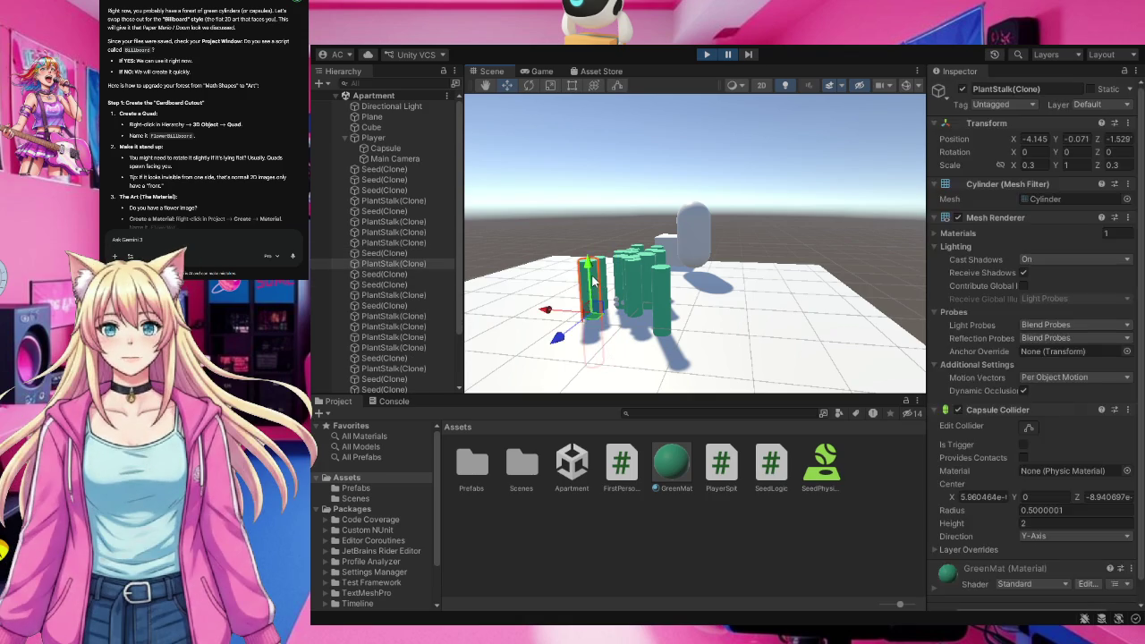
{"action": "left_click", "coordinate": [637, 282]}
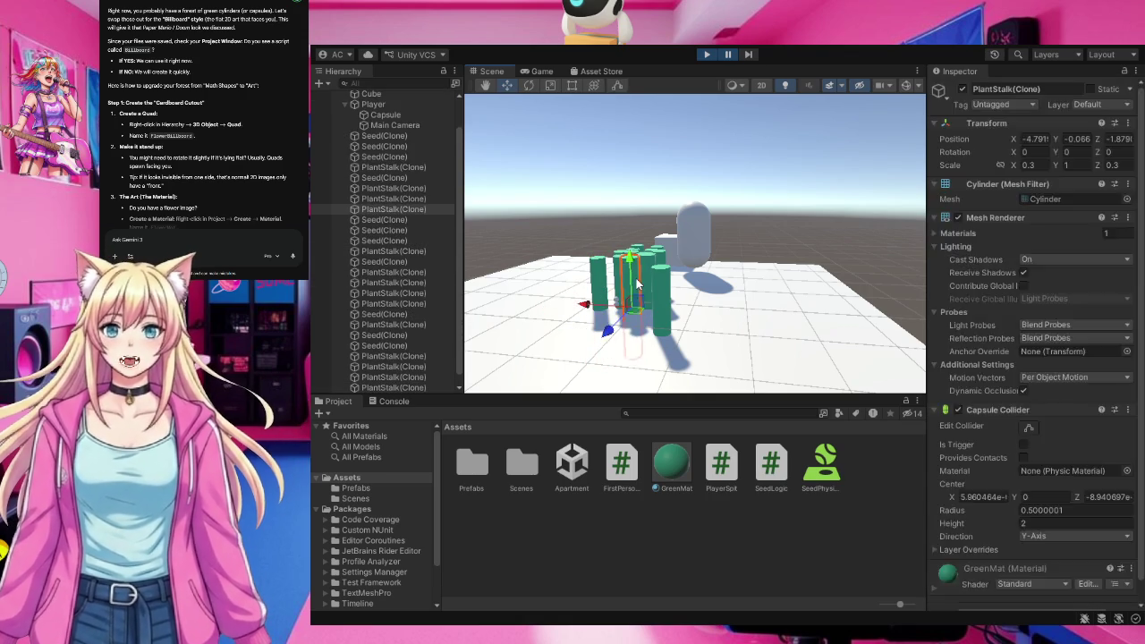
{"action": "left_click", "coordinate": [623, 271]}
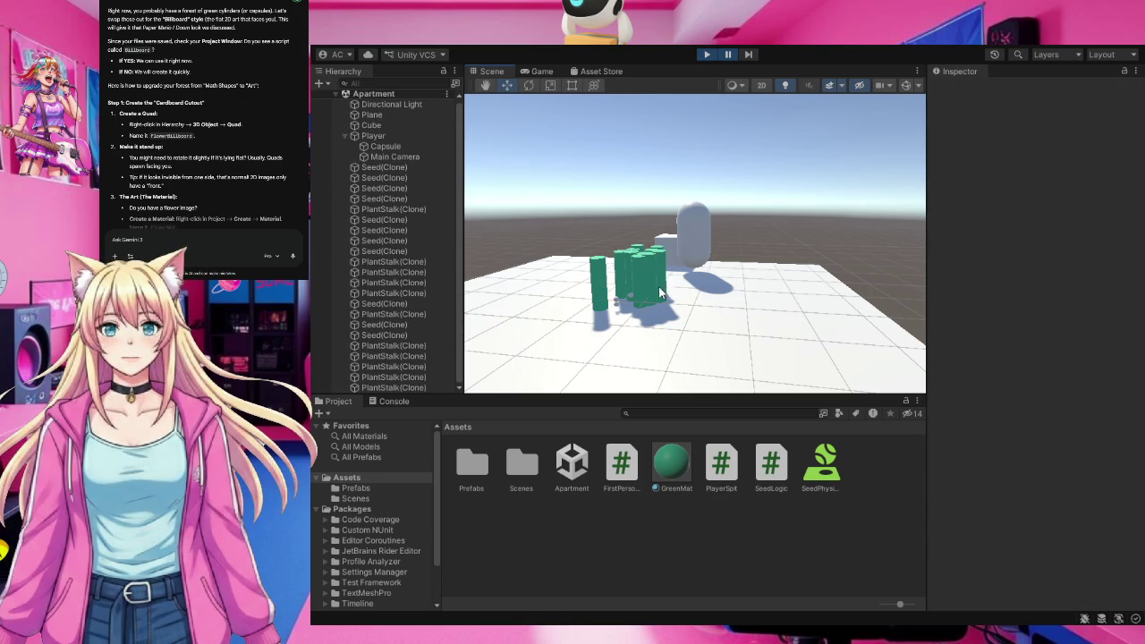
{"action": "left_click", "coordinate": [648, 275]}
{"action": "left_click", "coordinate": [647, 275]}
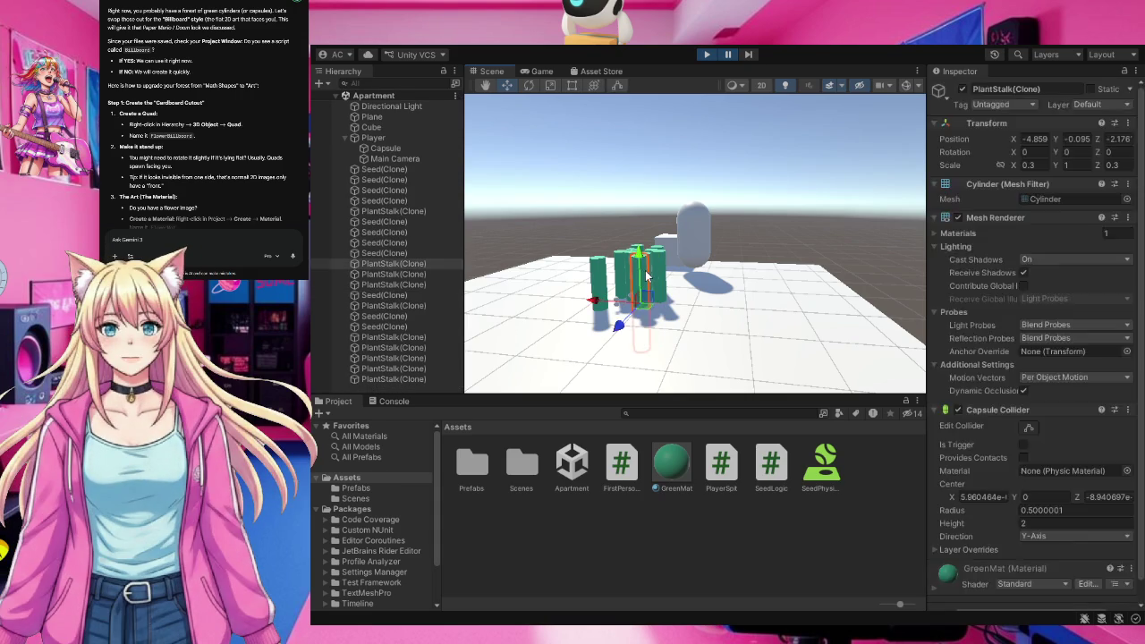
{"action": "left_click", "coordinate": [646, 270]}
Delete the spawned PlantStalk clones, including the leftmost green stalk.
{"action": "left_click", "coordinate": [650, 273]}
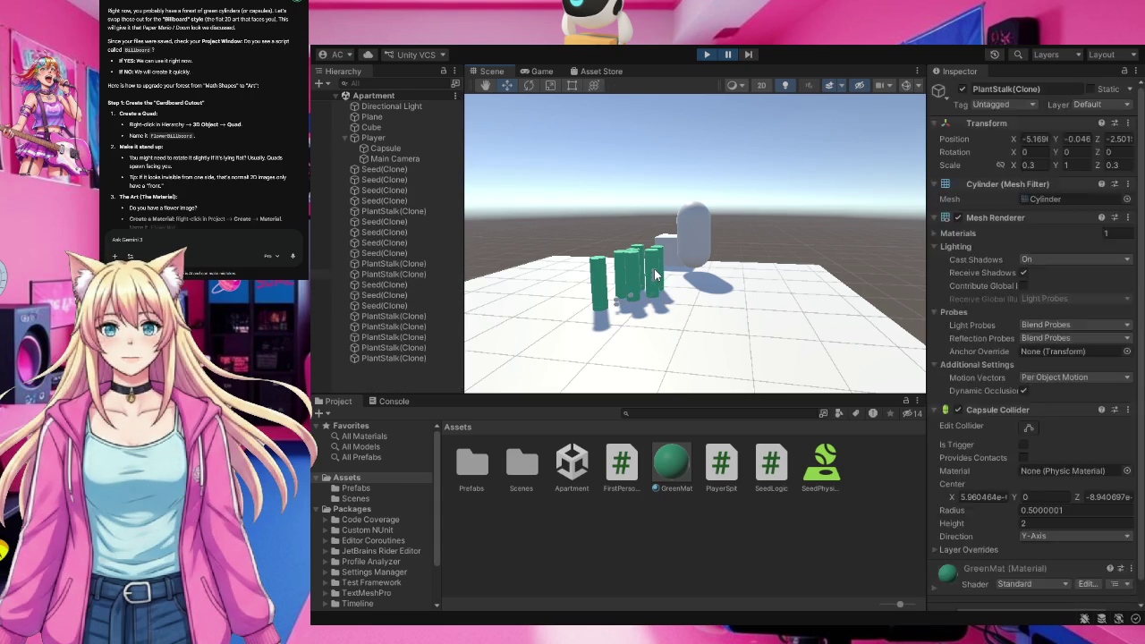
{"action": "left_click", "coordinate": [650, 274]}
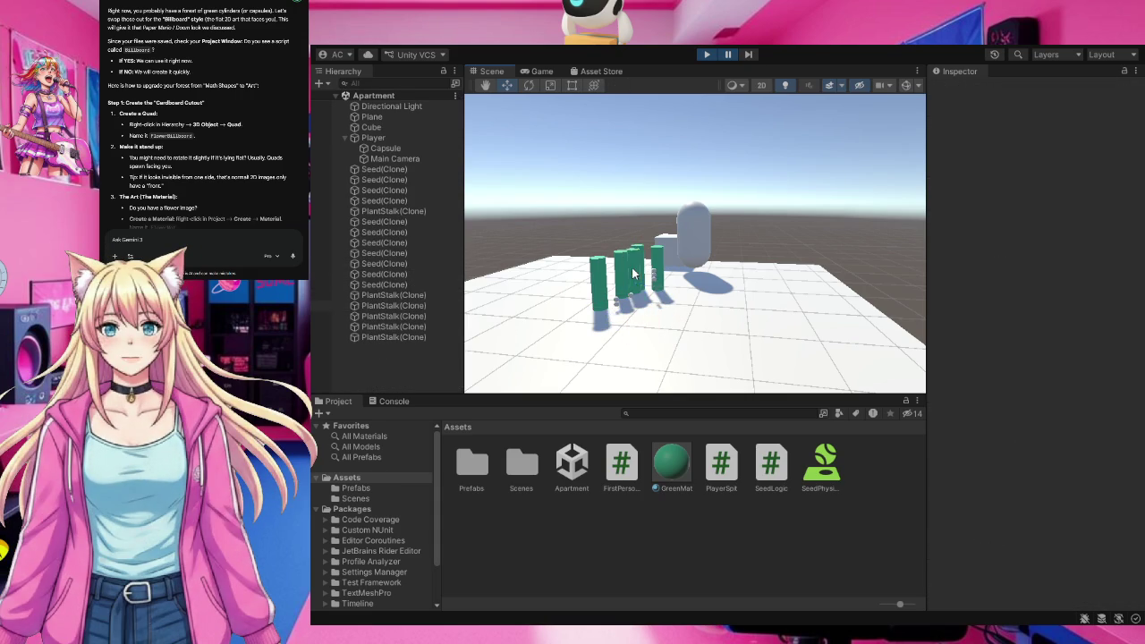
{"action": "left_click", "coordinate": [621, 267]}
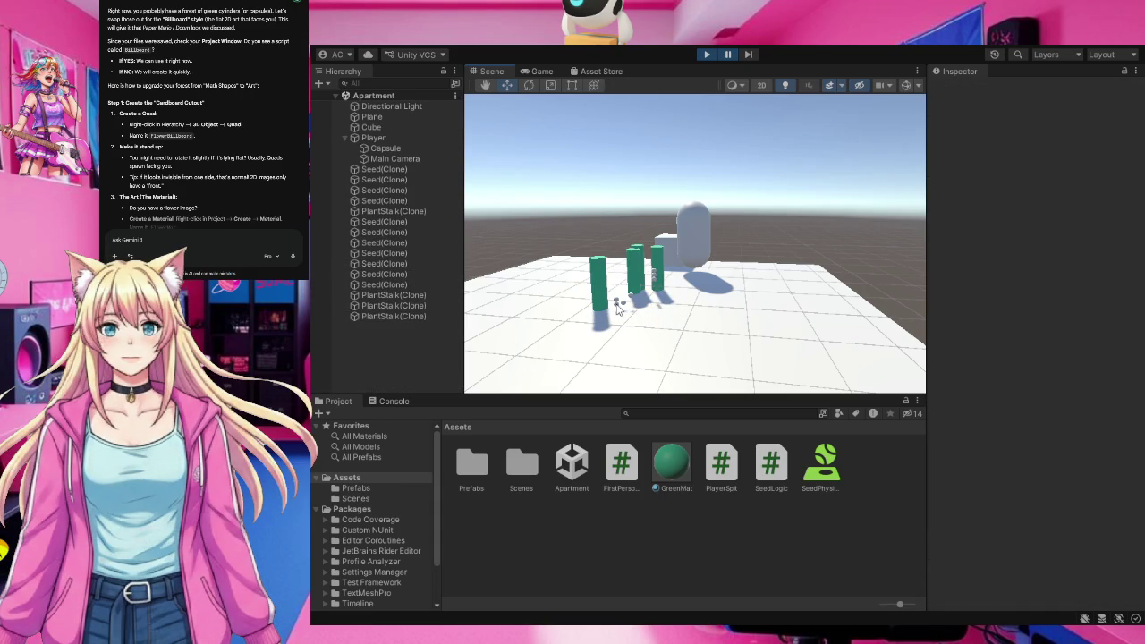
{"action": "left_click", "coordinate": [601, 292]}
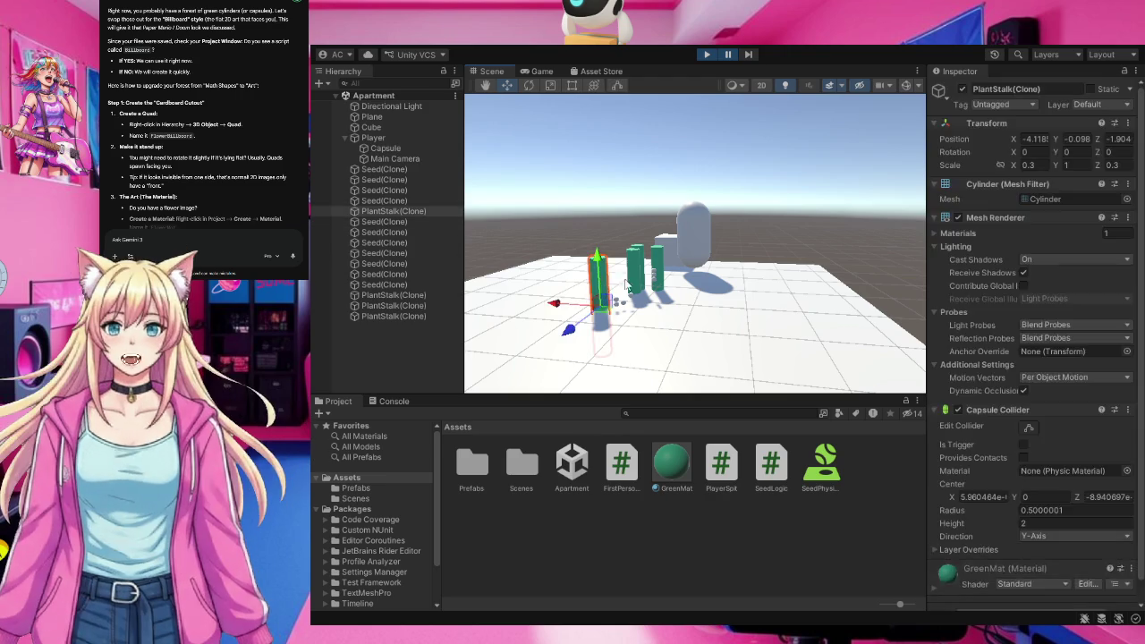
Remove the remaining Seed clones and the last PlantStalk clone from the Hierarchy.
{"action": "left_click", "coordinate": [400, 179]}
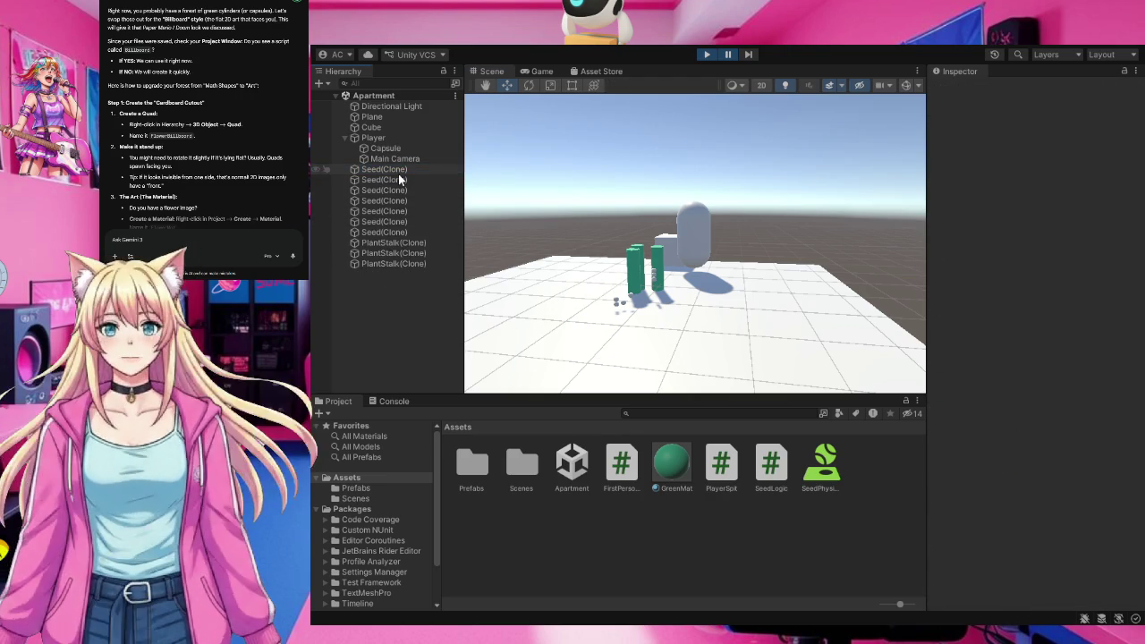
{"action": "left_click", "coordinate": [400, 178]}
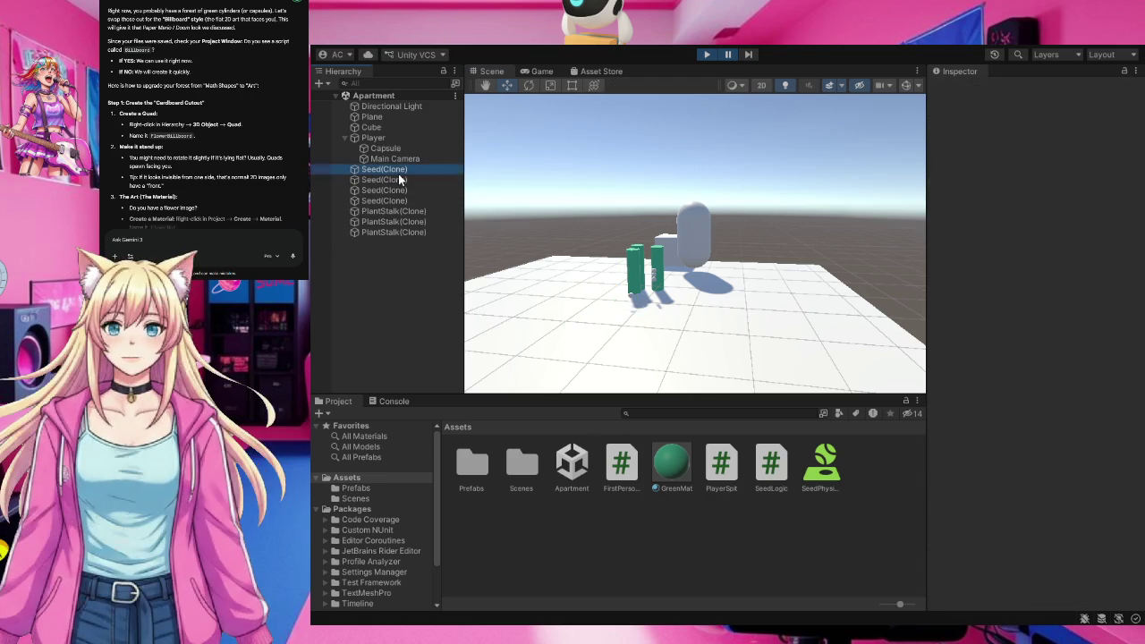
{"action": "left_click", "coordinate": [400, 180]}
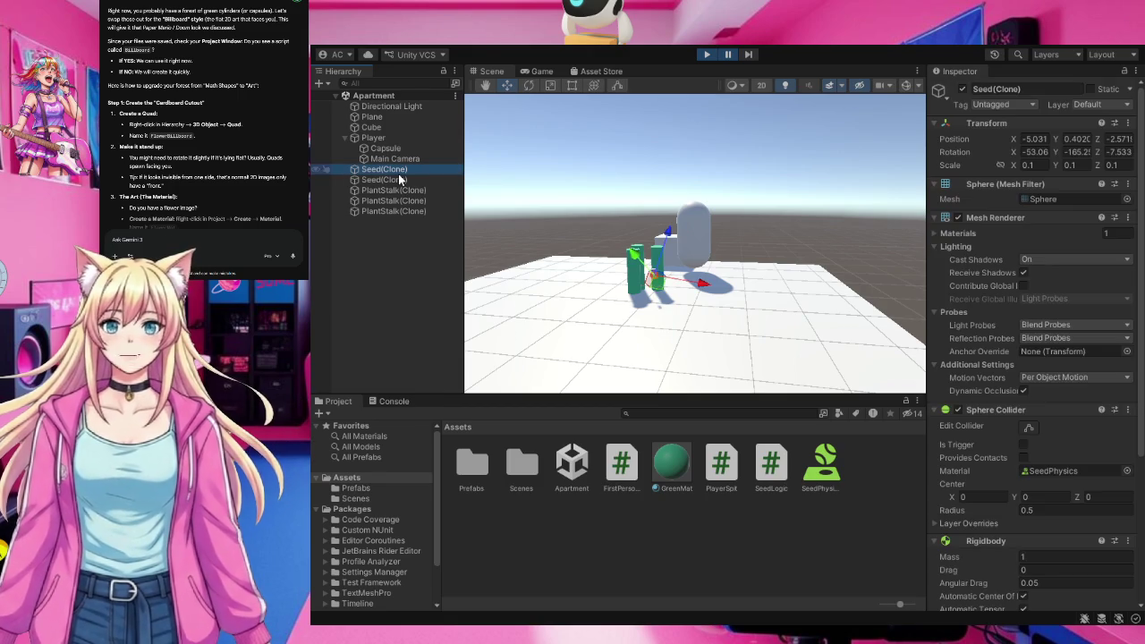
{"action": "key", "text": "F2"}
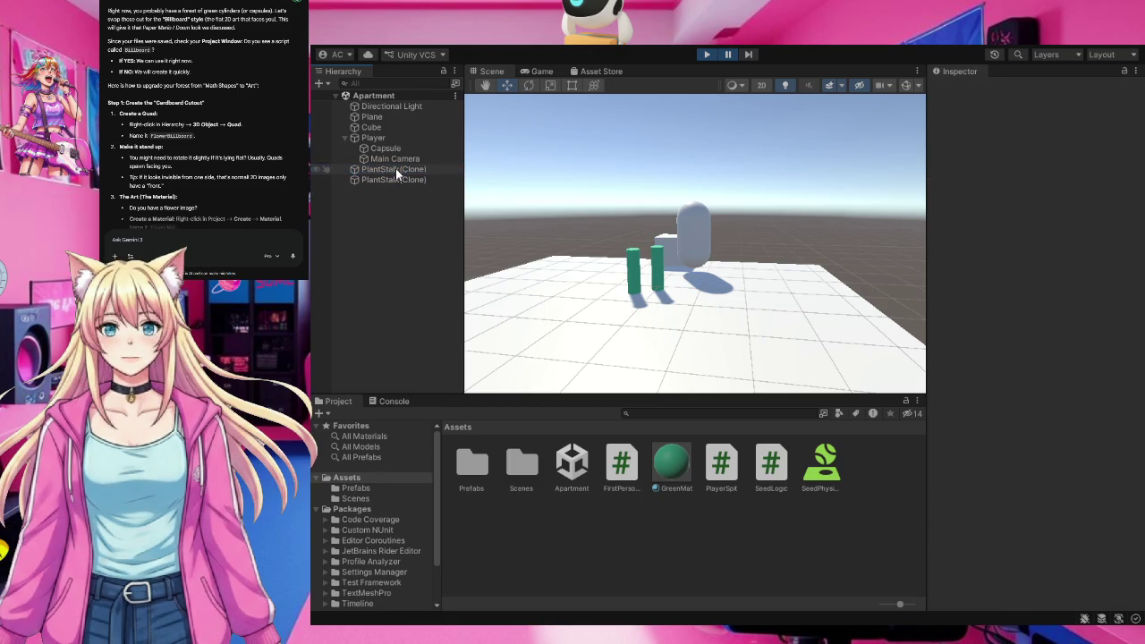
{"action": "left_click", "coordinate": [395, 168]}
{"action": "key", "text": "Delete"}
{"action": "left_click", "coordinate": [395, 168]}
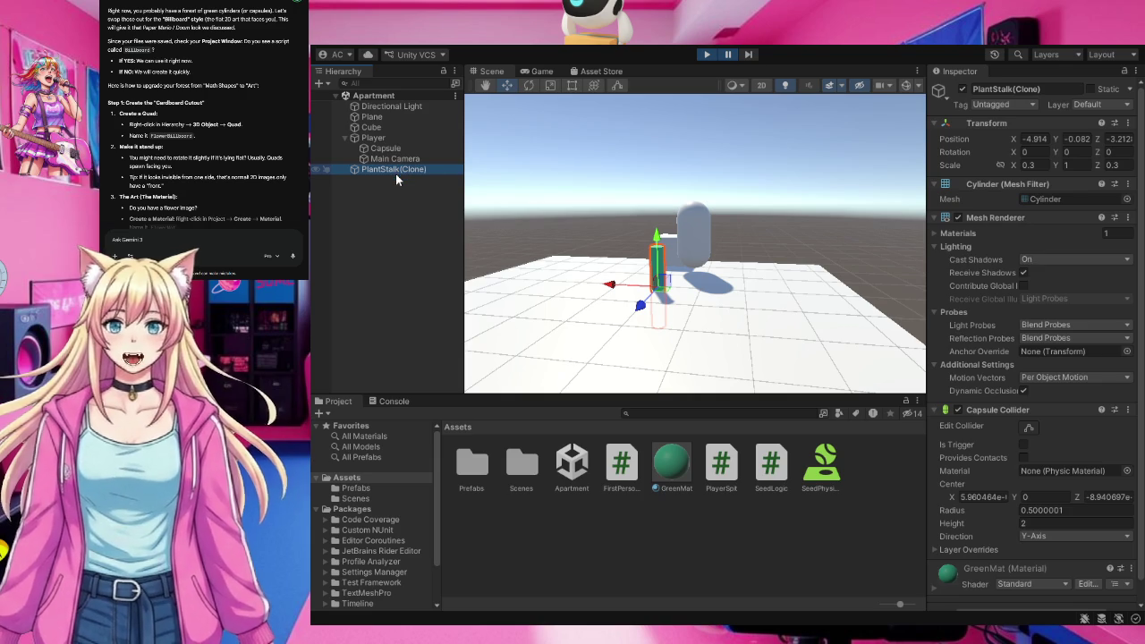
{"action": "key", "text": "Delete"}
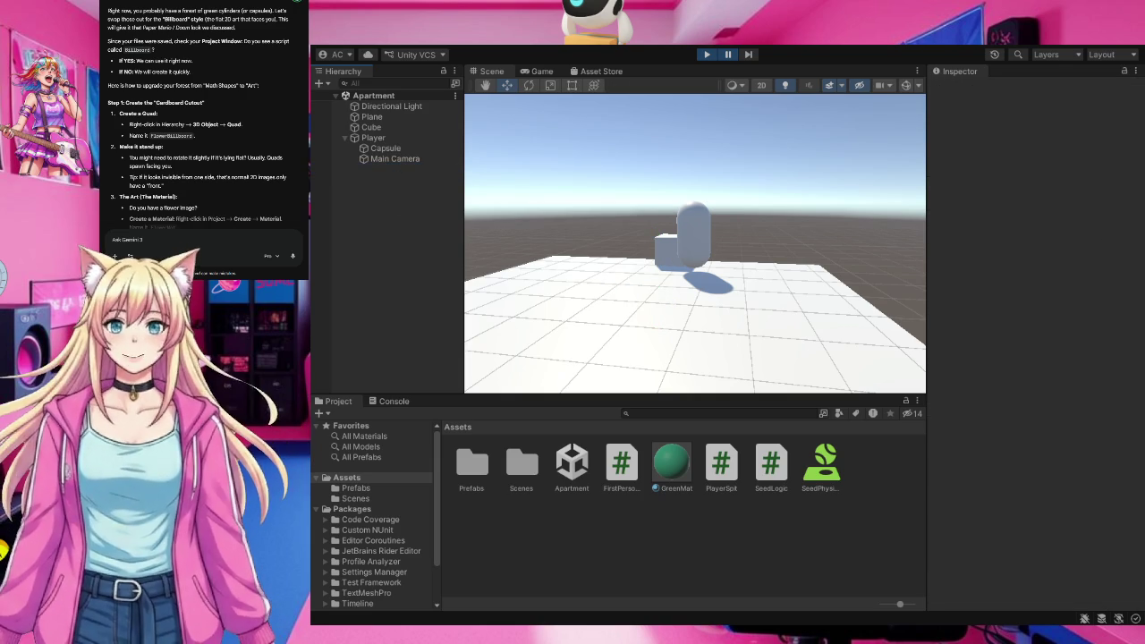
{"action": "scroll", "coordinate": [198, 115], "scroll_direction": "up", "scroll_amount": 1}
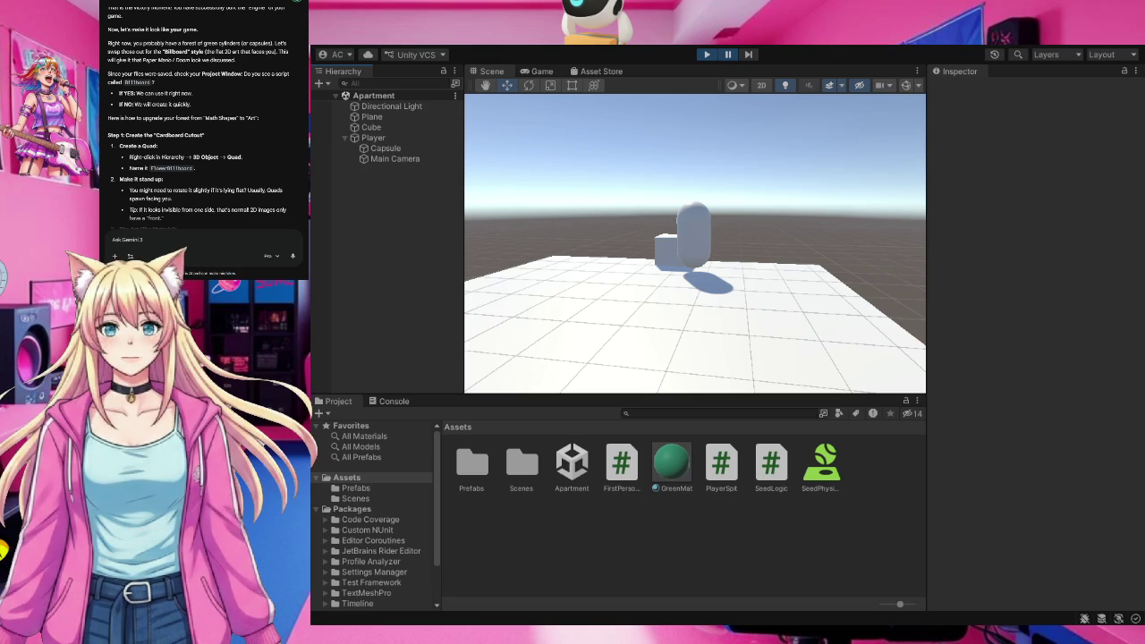
{"action": "key", "text": "ctrl+s"}
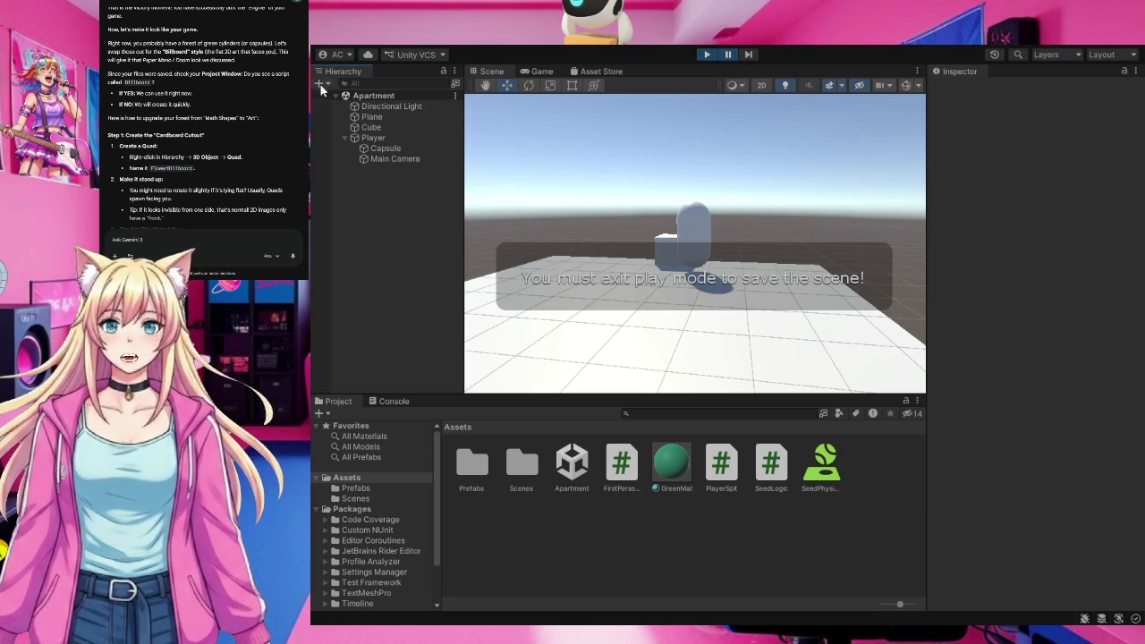
{"action": "key", "text": "ctrl+2"}
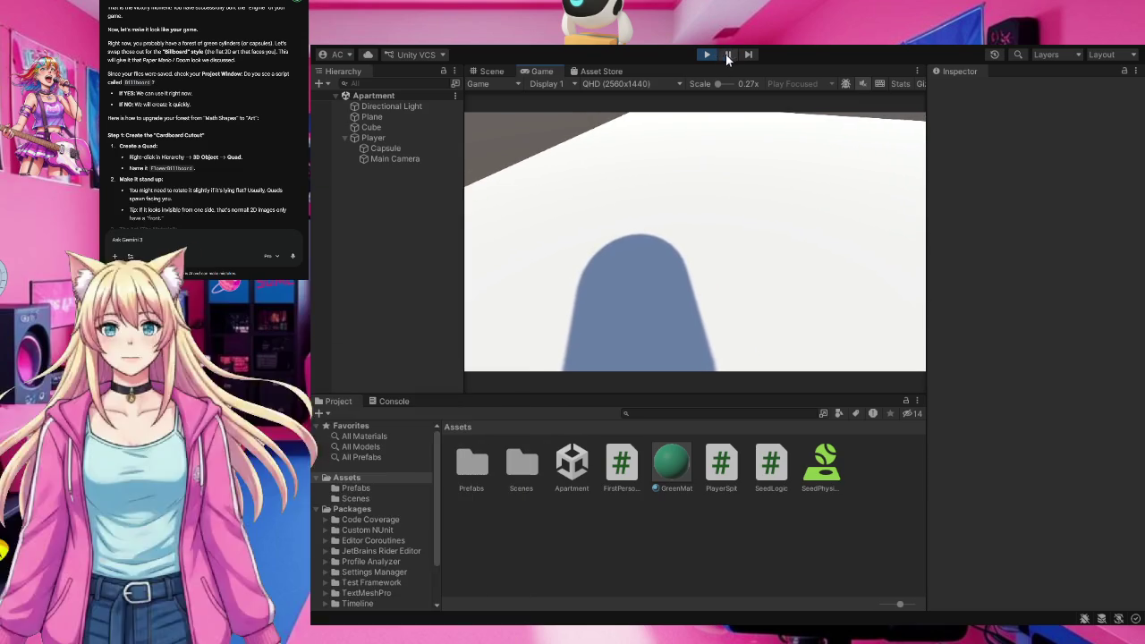
{"action": "left_click", "coordinate": [728, 53]}
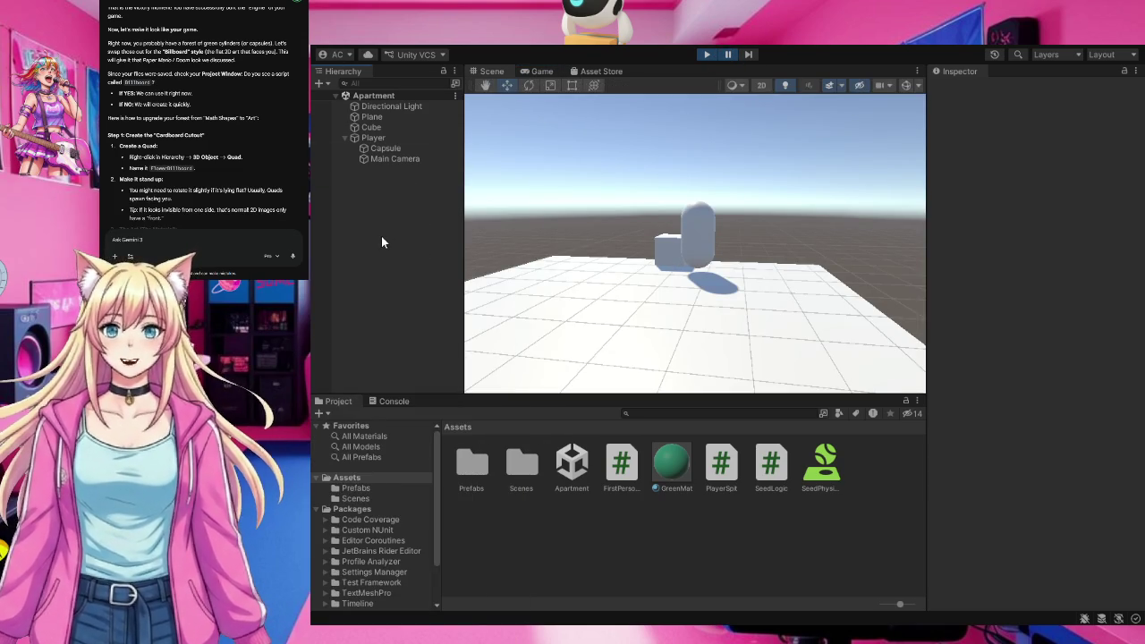
{"action": "key", "text": "ctrl+s"}
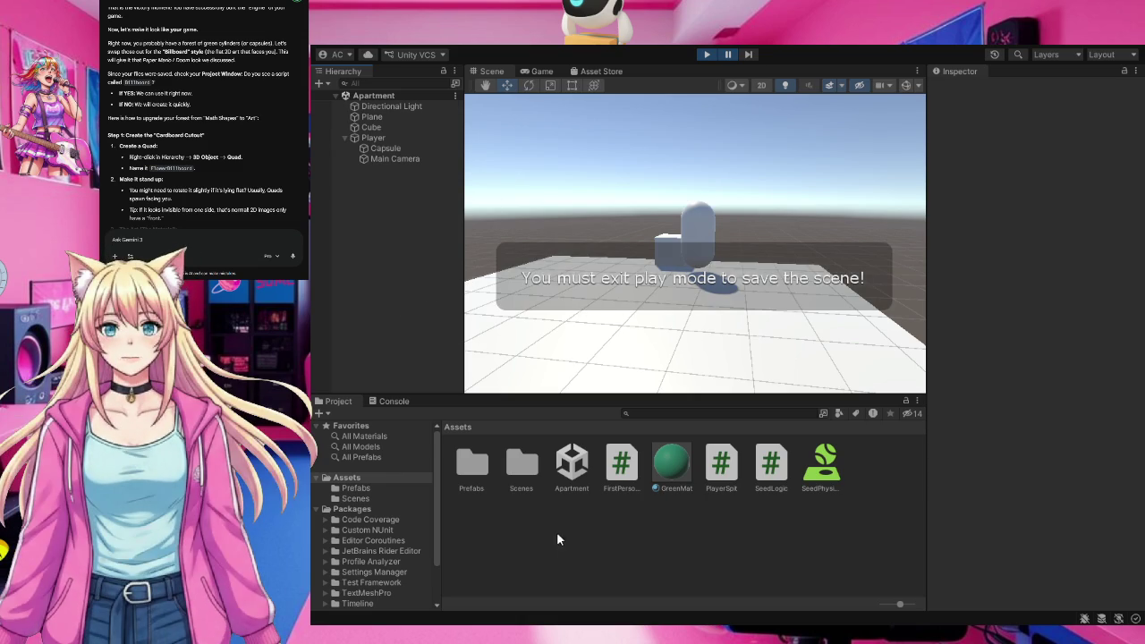
{"action": "left_click", "coordinate": [652, 309]}
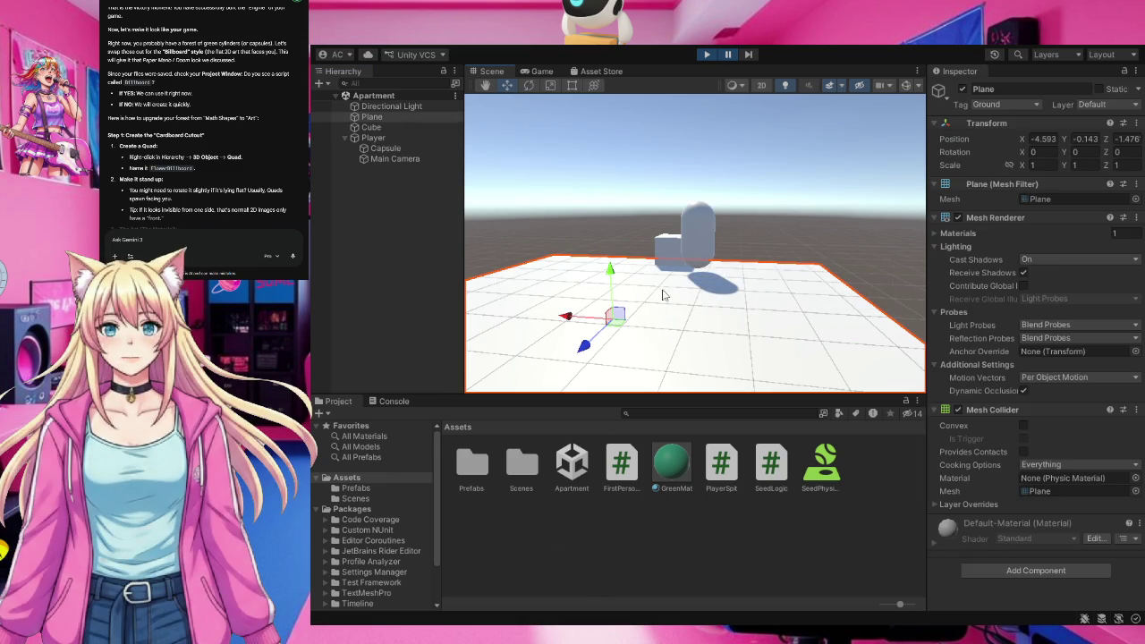
{"action": "left_click", "coordinate": [485, 85]}
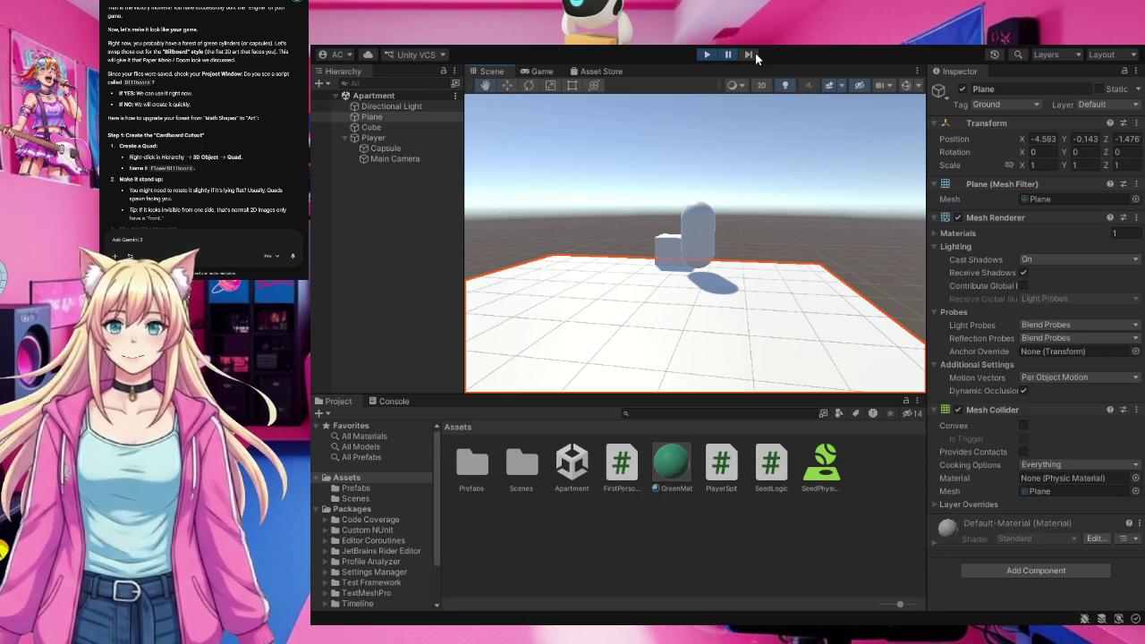
Exit play mode, deselect the ground Plane, and add a new Quad to the scene.
{"action": "left_click", "coordinate": [706, 55]}
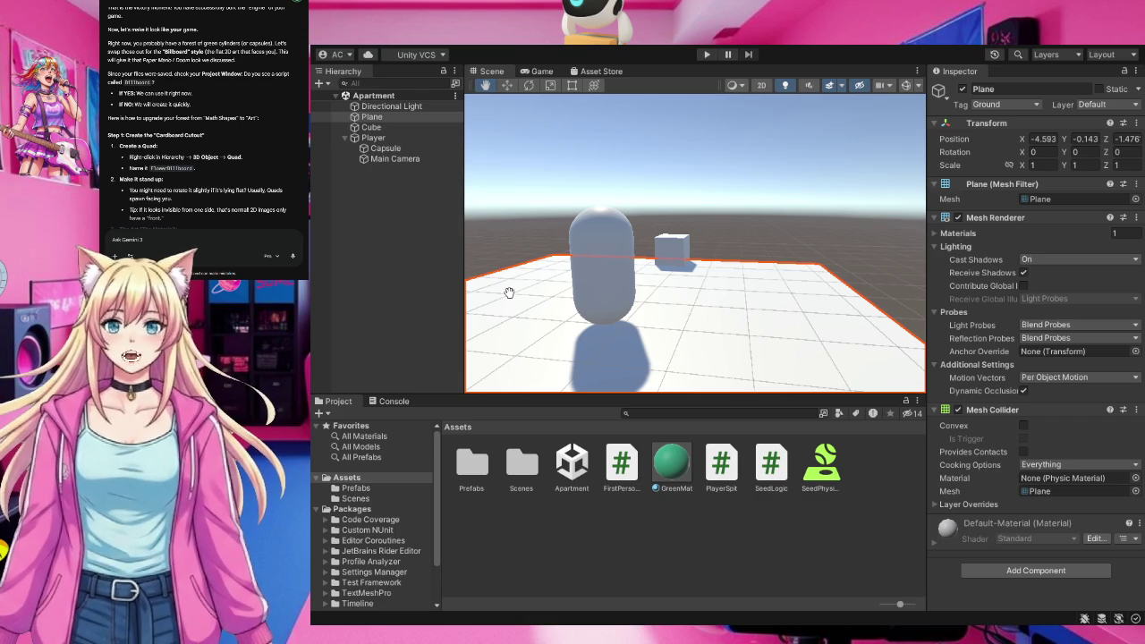
{"action": "left_click", "coordinate": [400, 281]}
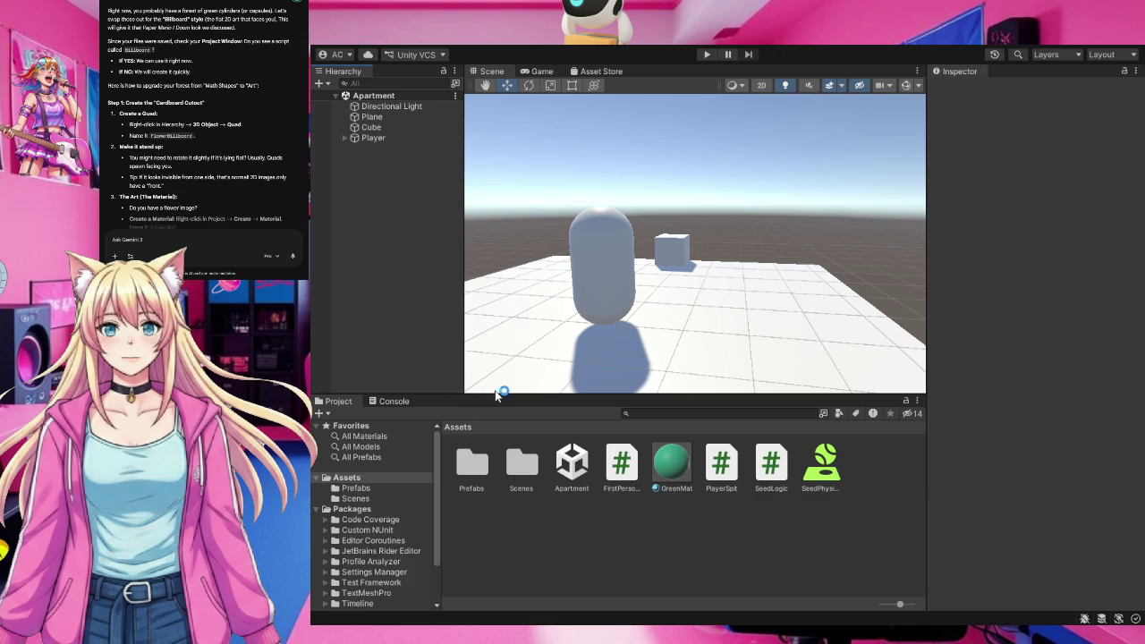
{"action": "key", "text": "ctrl+shift+q"}
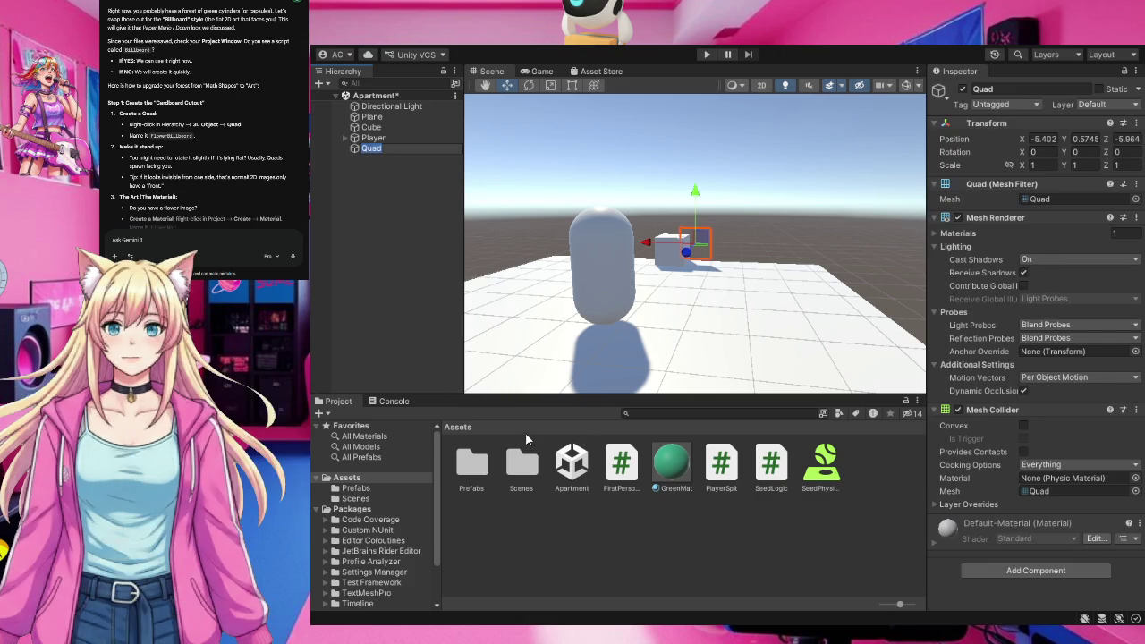
Rename the Quad object to 'FlowerBillboard' in the Hierarchy.
{"action": "type", "text": "flower"}
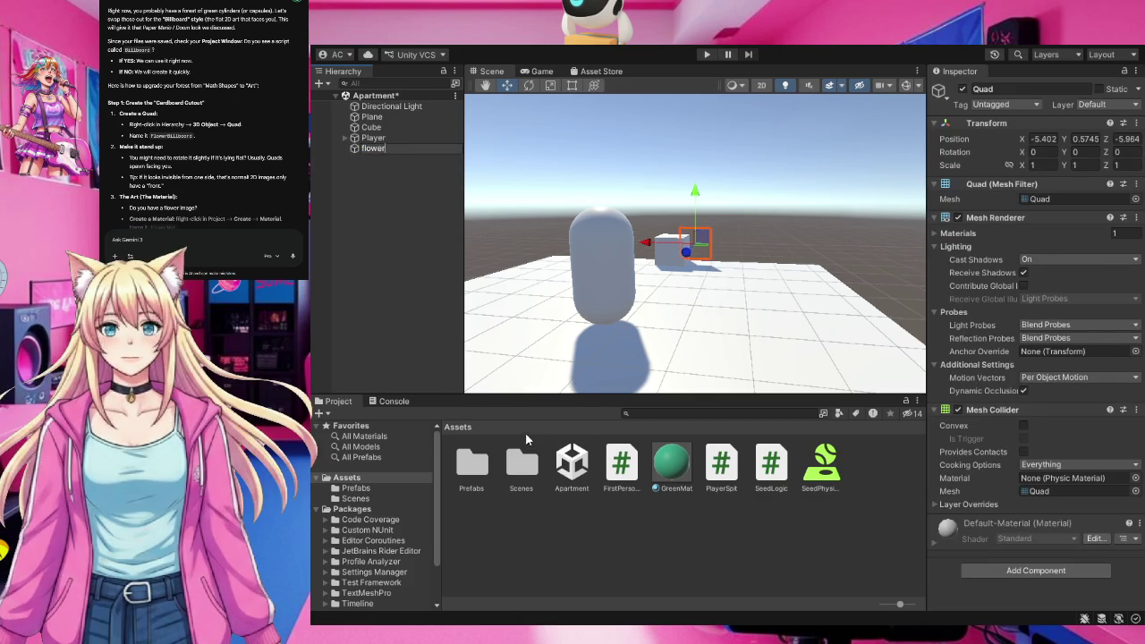
{"action": "key", "text": "BackSpace"}
{"action": "key", "text": "BackSpace"}
{"action": "key", "text": "BackSpace"}
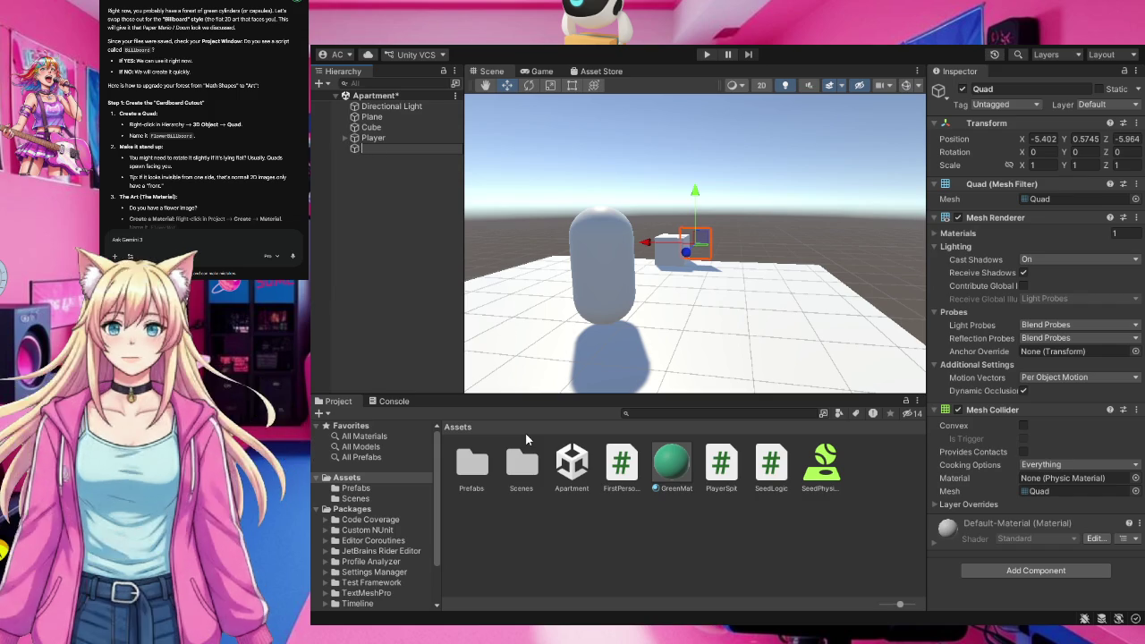
{"action": "type", "text": "Fl"}
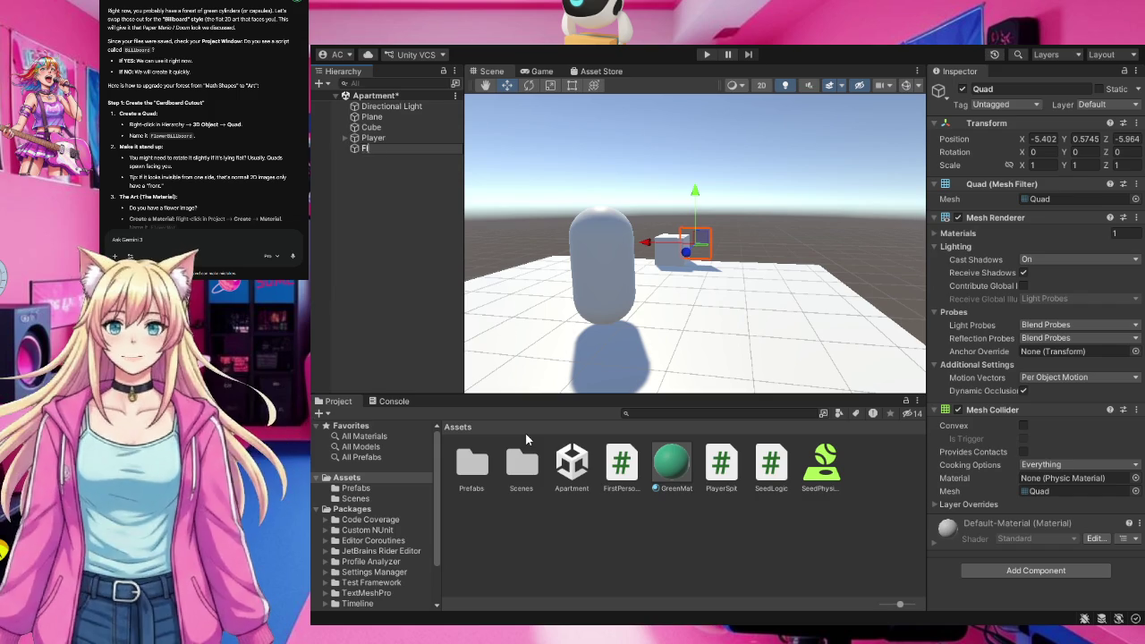
{"action": "type", "text": "ower"}
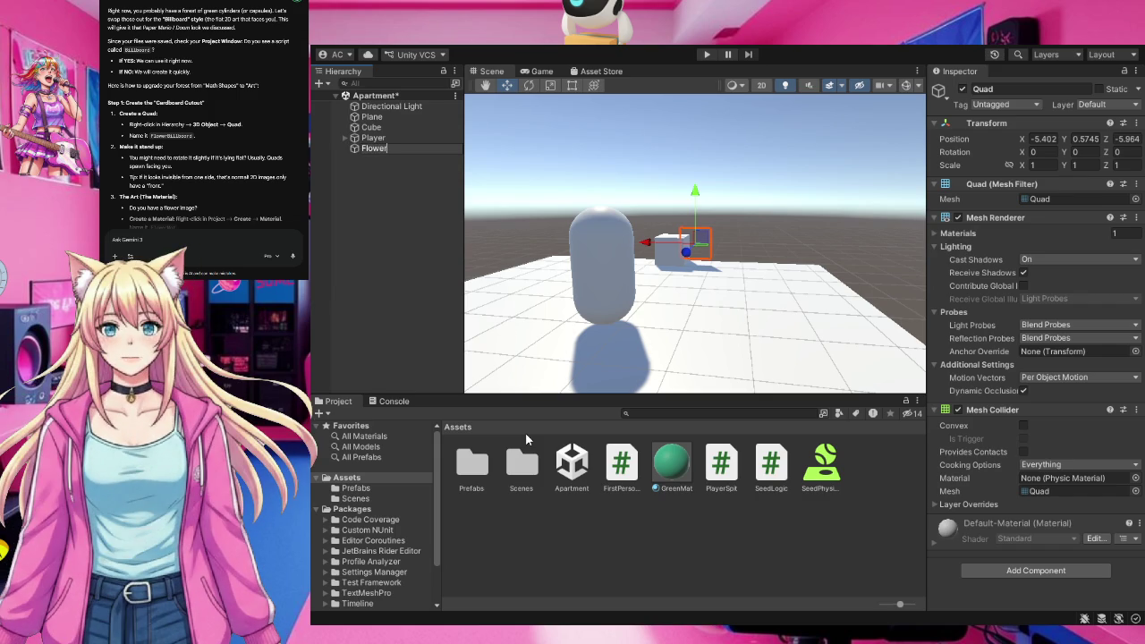
{"action": "type", "text": "Billboard"}
{"action": "scroll", "coordinate": [203, 134], "scroll_direction": "down", "scroll_amount": 2}
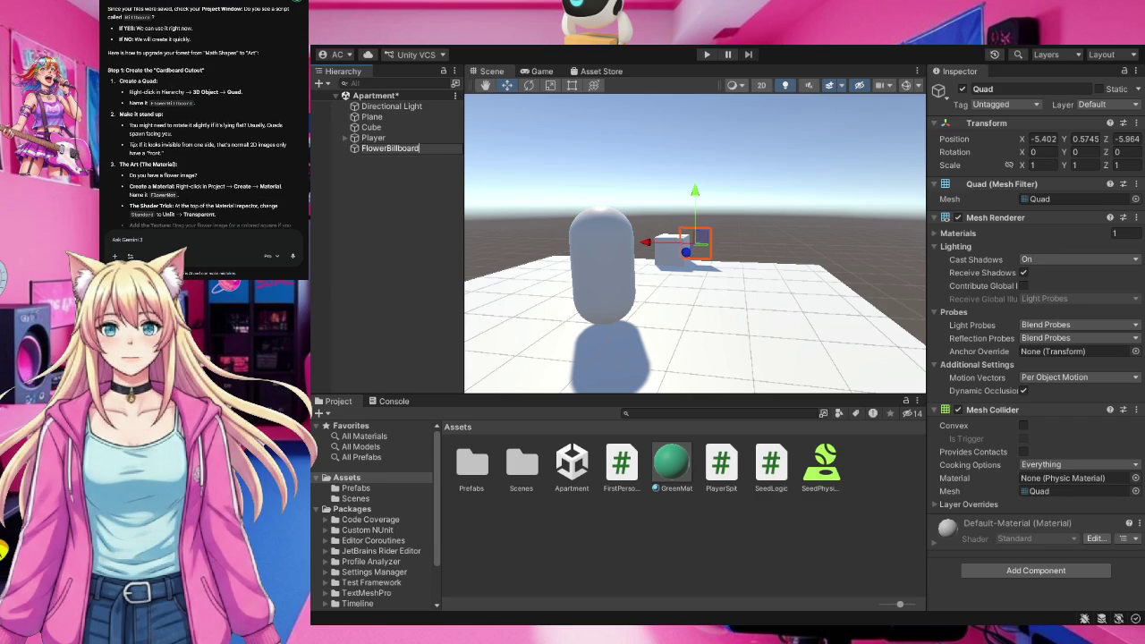
{"action": "key", "text": "Return"}
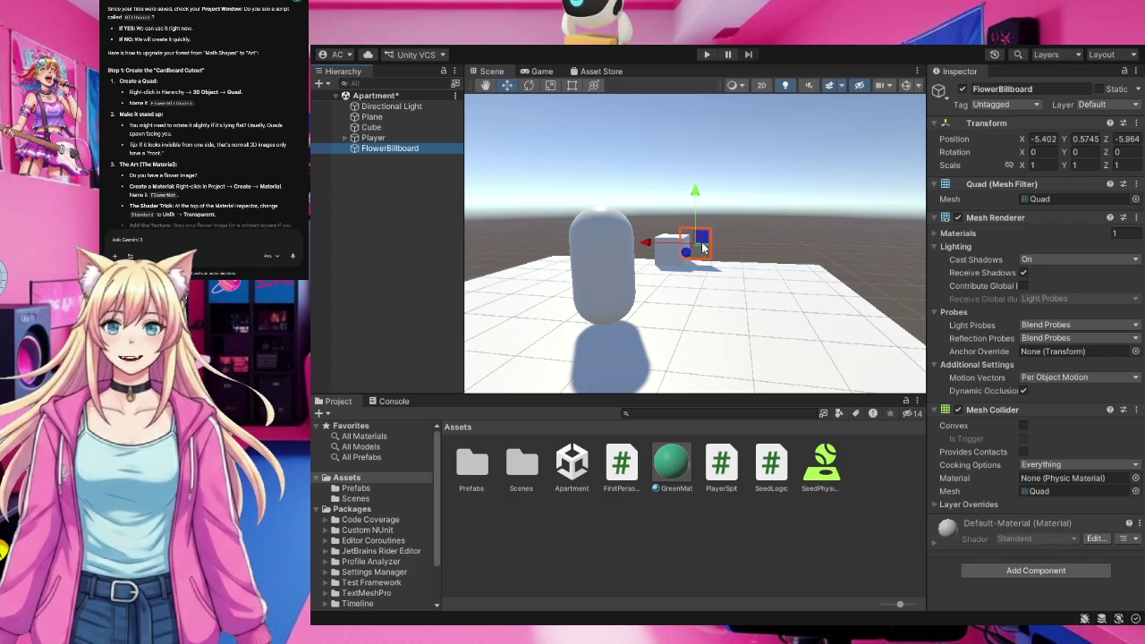
Move FlowerBillboard along Z and Y to -6.86, 0.34, -2.38 beside the cube.
{"action": "mouse_move", "coordinate": [707, 248]}
{"action": "left_mouse_down"}
{"action": "mouse_move", "coordinate": [632, 281]}
{"action": "mouse_move", "coordinate": [690, 284]}
{"action": "left_mouse_up"}
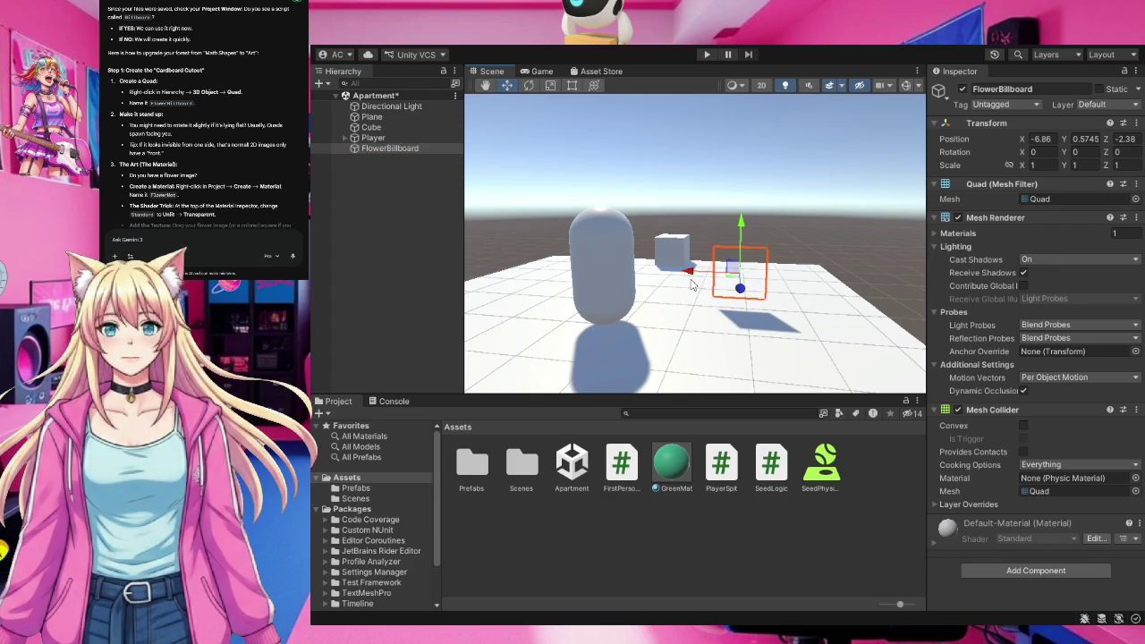
{"action": "left_click_drag", "start_coordinate": [741, 223], "coordinate": [739, 237]}
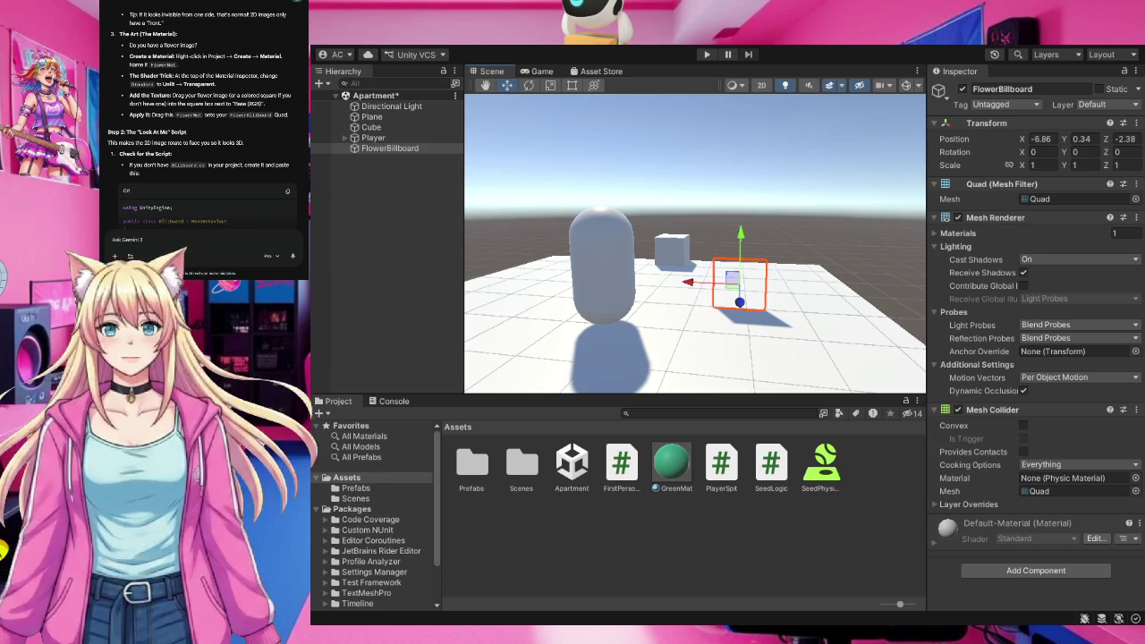
{"action": "left_click", "coordinate": [615, 535]}
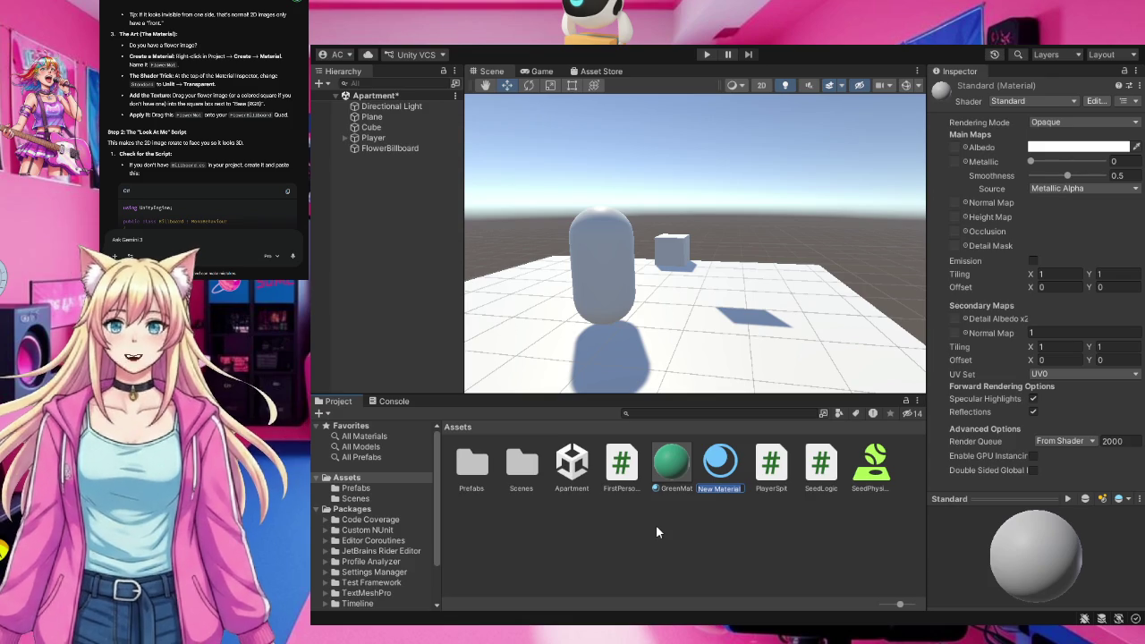
Name the new material asset 'FlowerMat'.
{"action": "type", "text": "FlowerMat"}
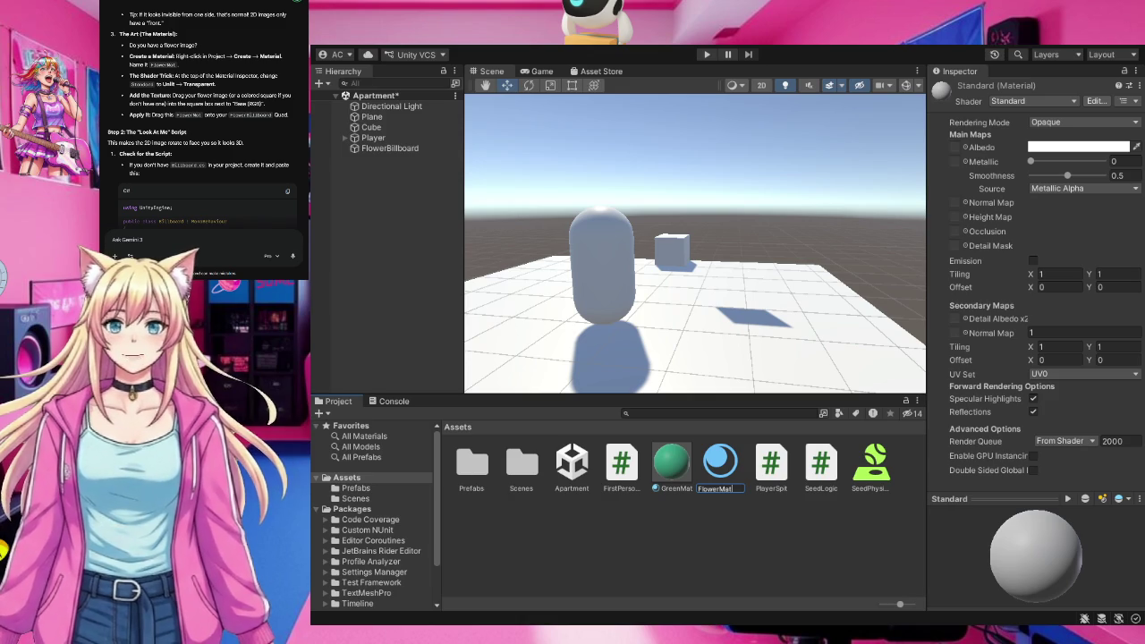
{"action": "key", "text": "Return"}
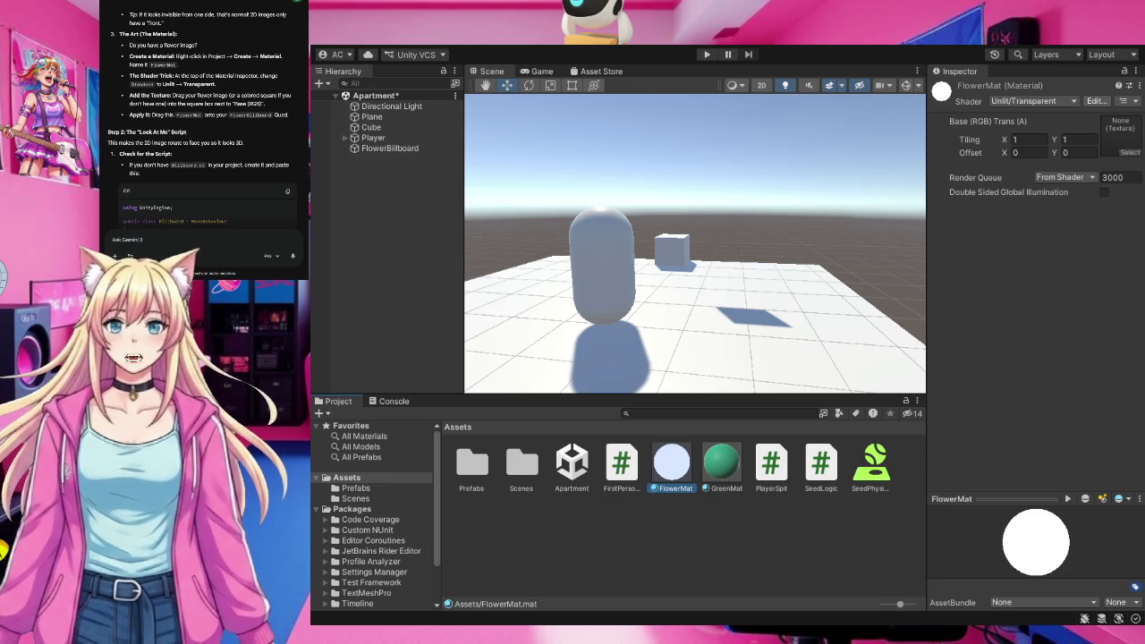
Show the top-level Assets folder holding the Unlit/Transparent FlowerMat material.
{"action": "left_click", "coordinate": [345, 479]}
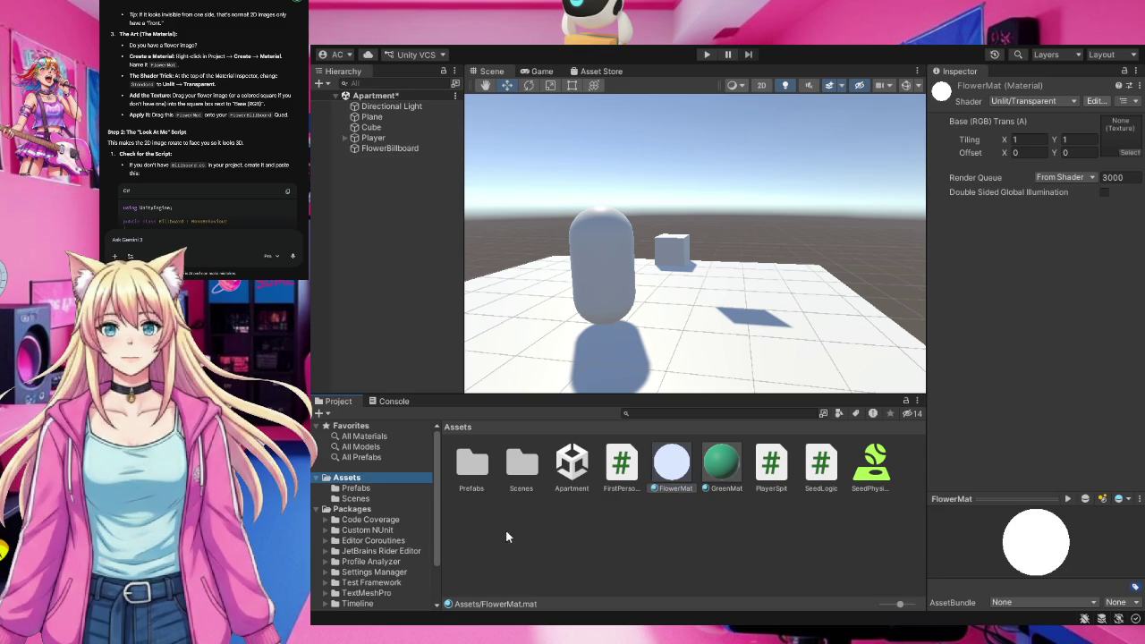
Create a folder named 'Art' inside Assets and open it.
{"action": "left_click", "coordinate": [485, 537]}
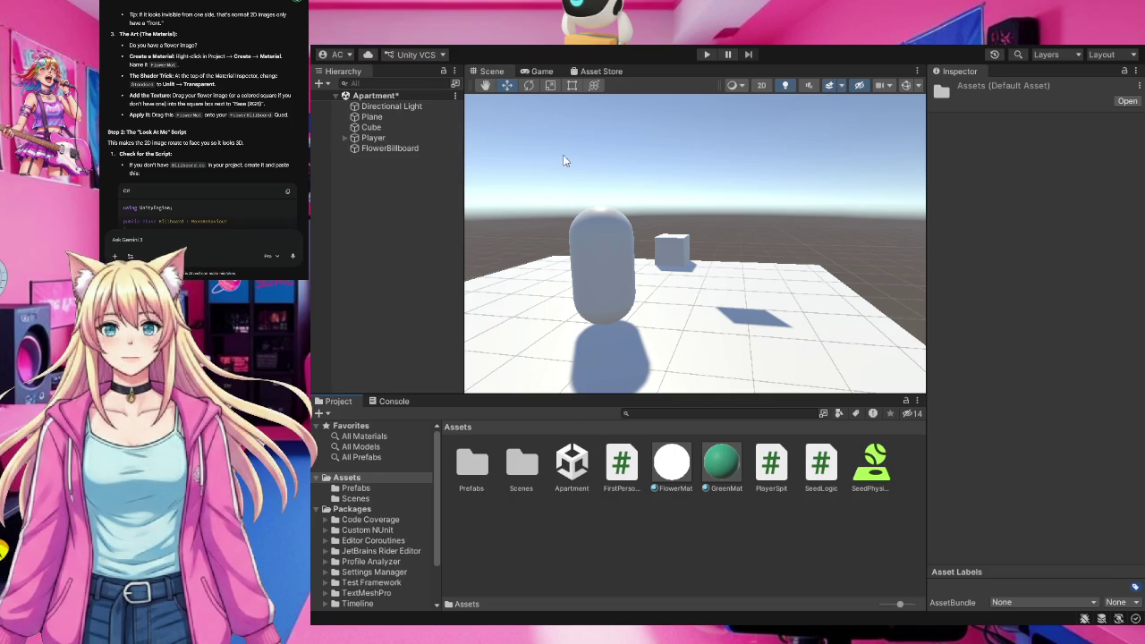
{"action": "key", "text": "ctrl+shift+n"}
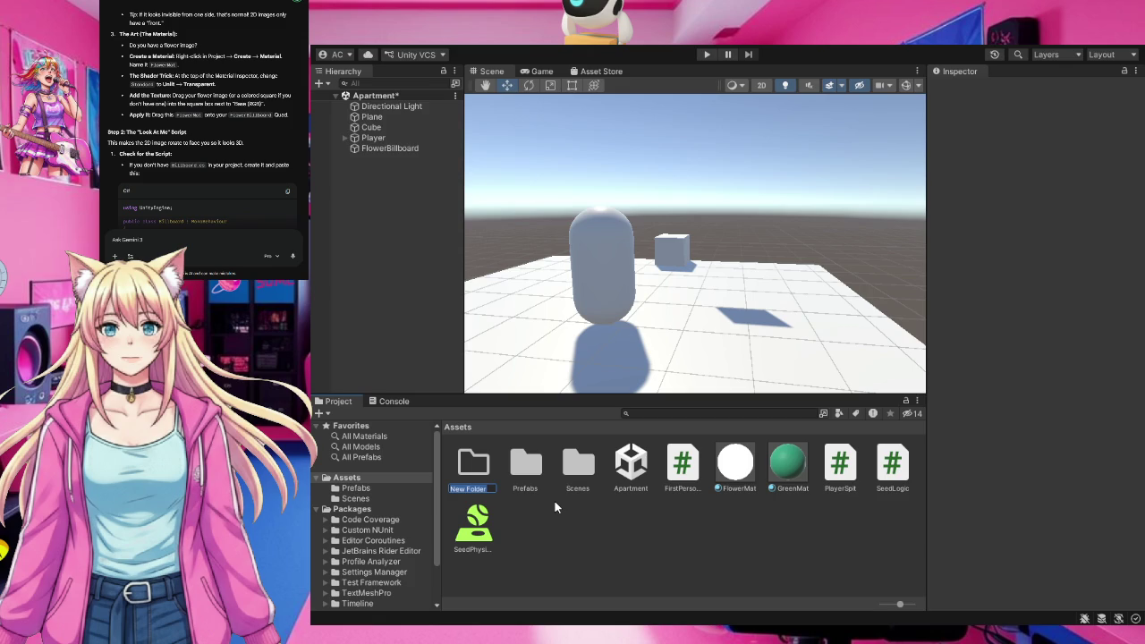
{"action": "type", "text": "art"}
{"action": "key", "text": "BackSpace"}
{"action": "key", "text": "BackSpace"}
{"action": "key", "text": "BackSpace"}
{"action": "type", "text": "Art"}
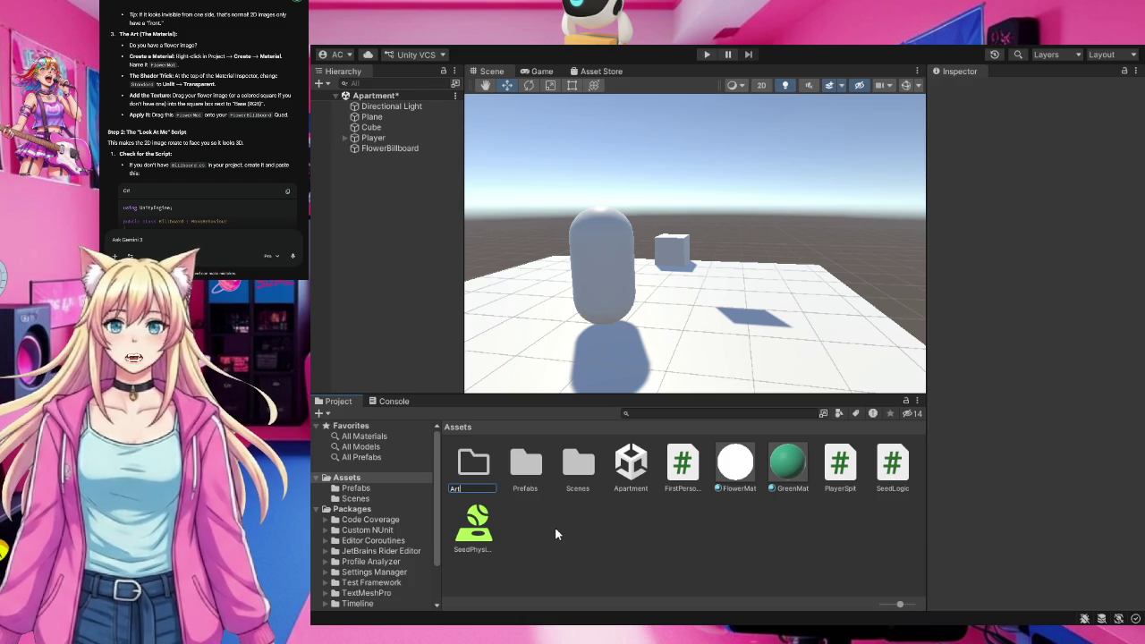
{"action": "key", "text": "Return"}
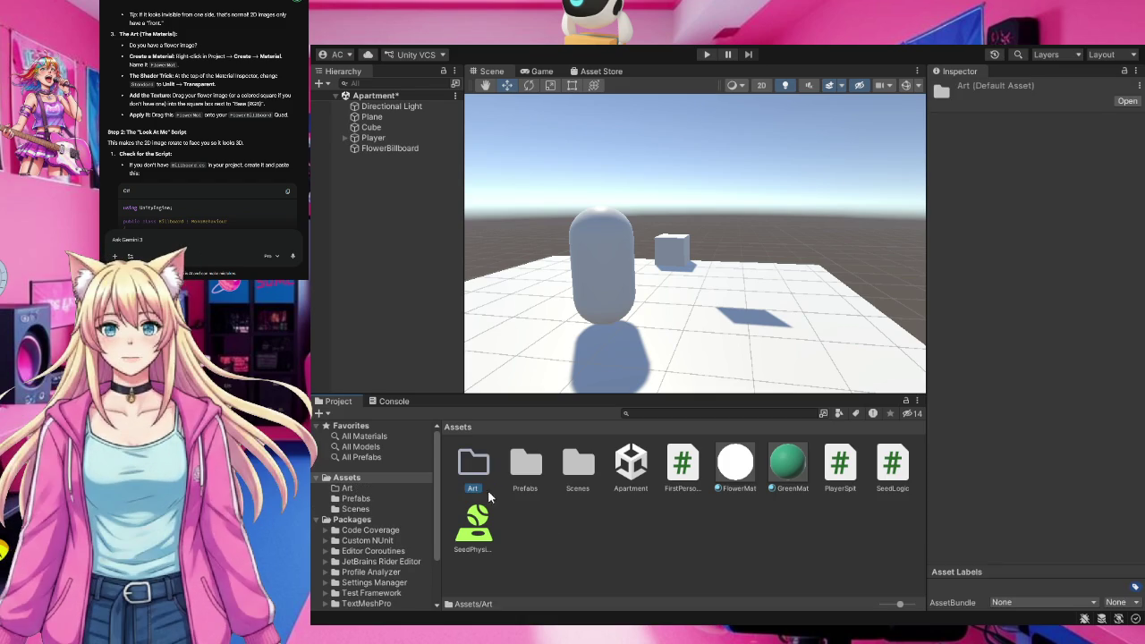
{"action": "double_click", "coordinate": [473, 463]}
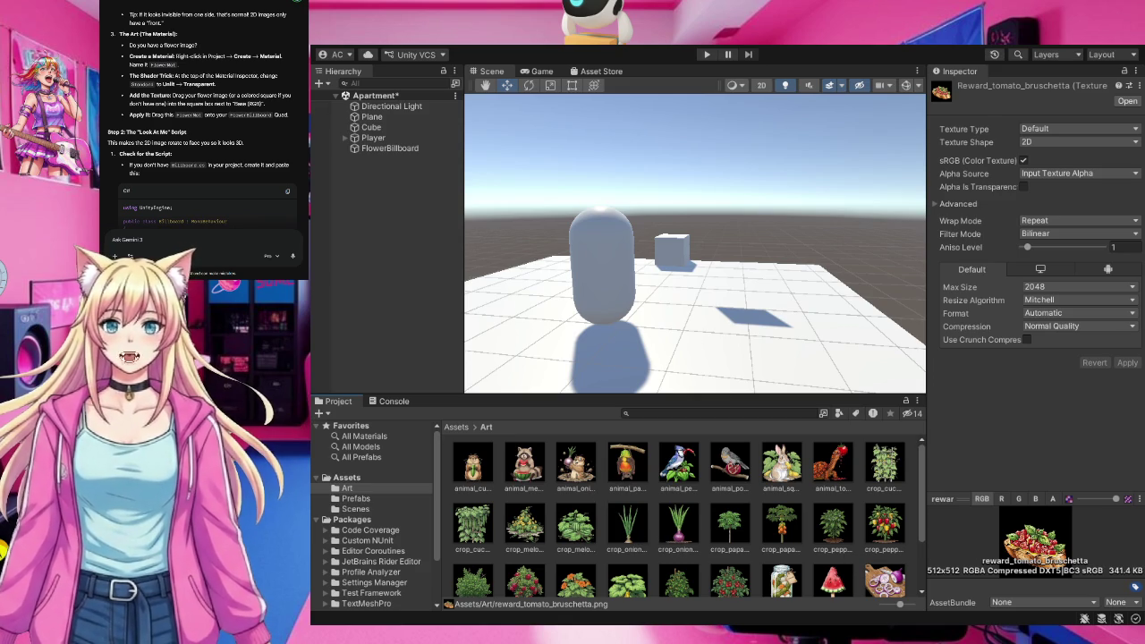
{"action": "scroll", "coordinate": [202, 112], "scroll_direction": "up", "scroll_amount": 2}
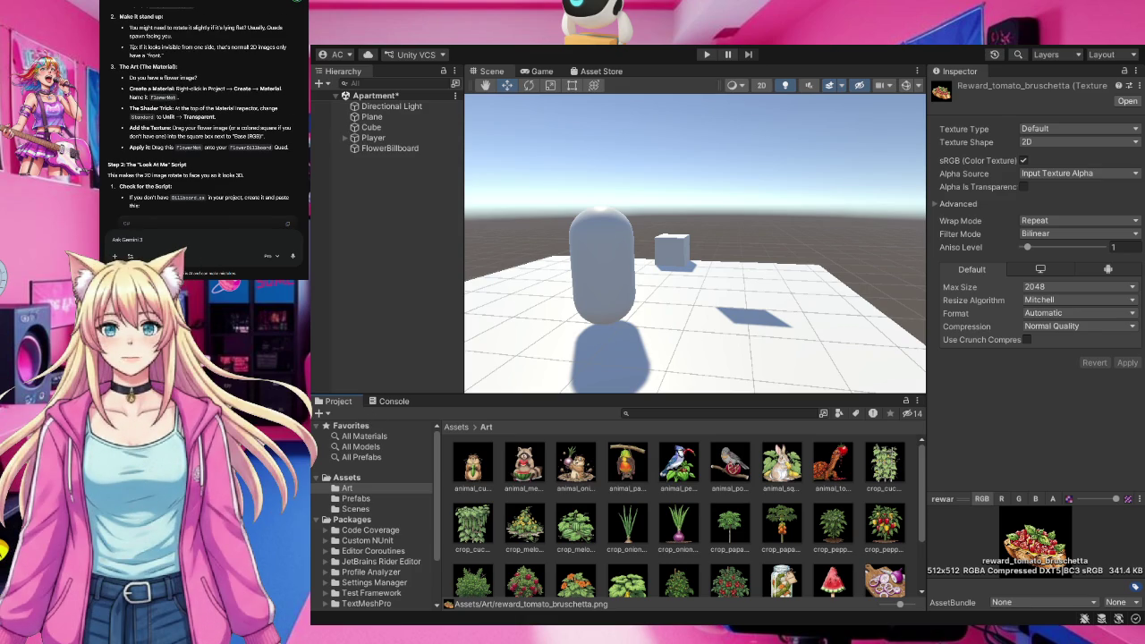
{"action": "scroll", "coordinate": [203, 112], "scroll_direction": "up", "scroll_amount": 2}
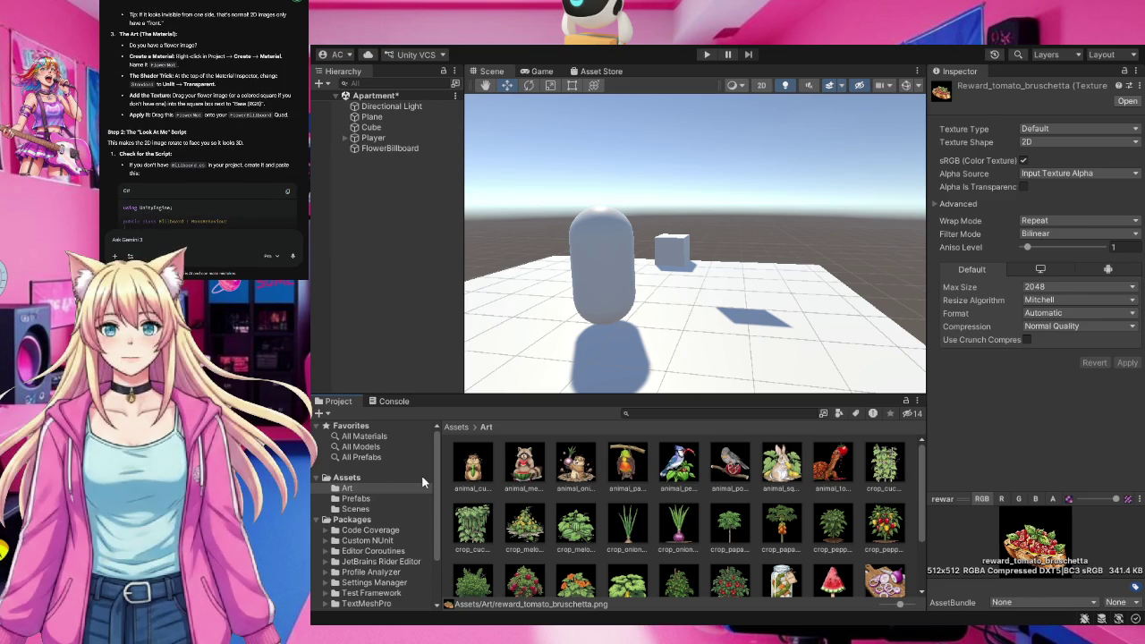
Select FlowerBillboard, then view FlowerMat's Unlit/Transparent settings in the Inspector.
{"action": "left_click", "coordinate": [392, 149]}
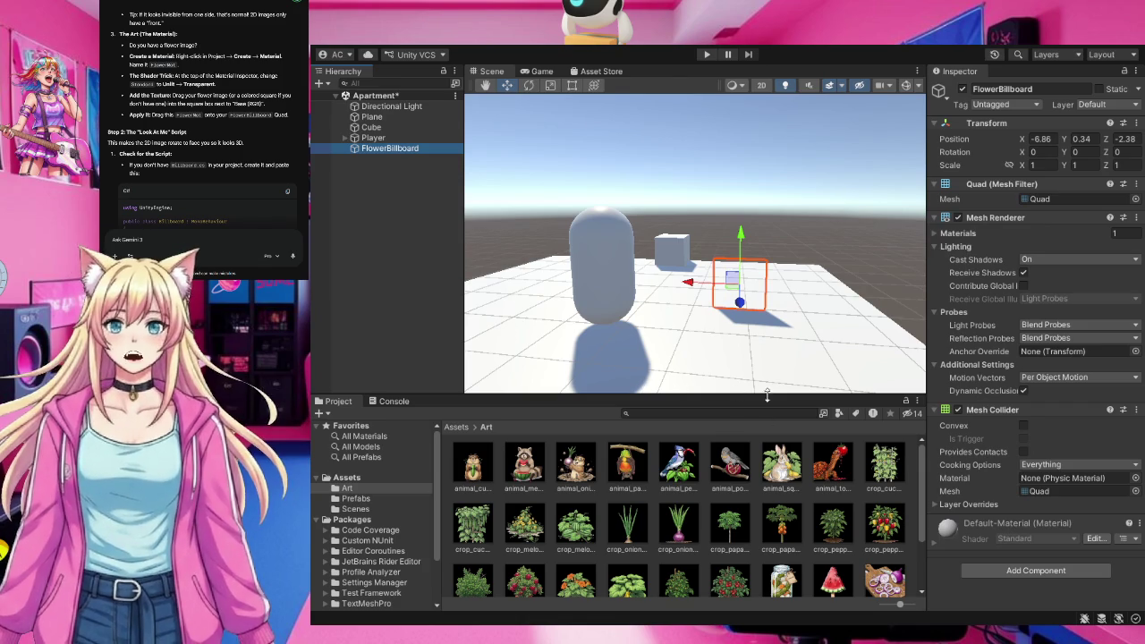
{"action": "left_click", "coordinate": [346, 477]}
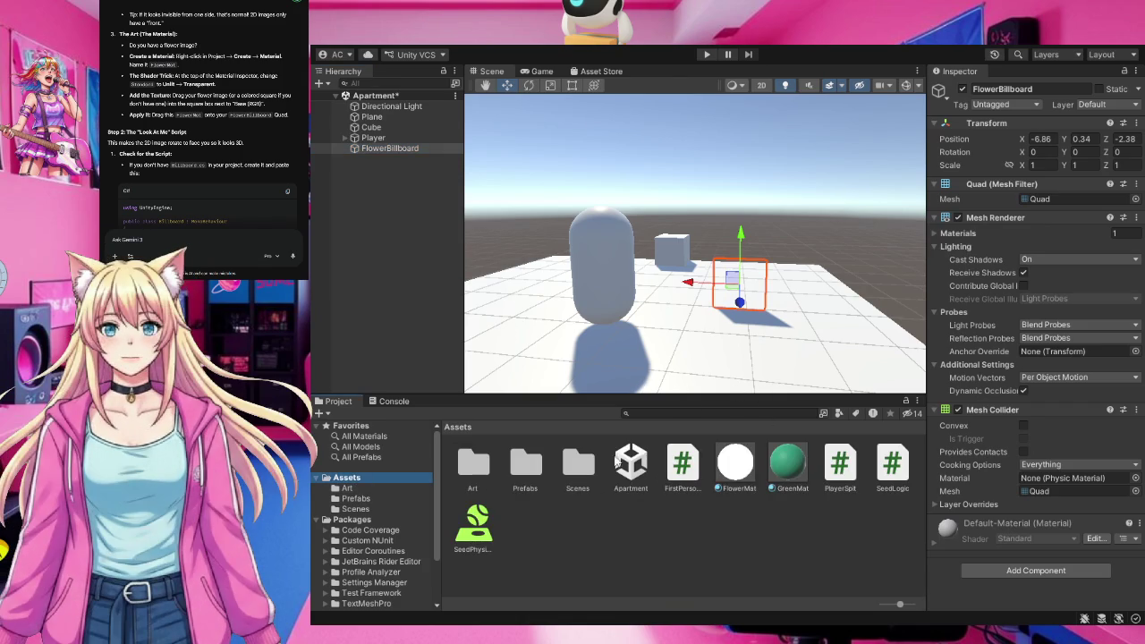
{"action": "left_click", "coordinate": [738, 465]}
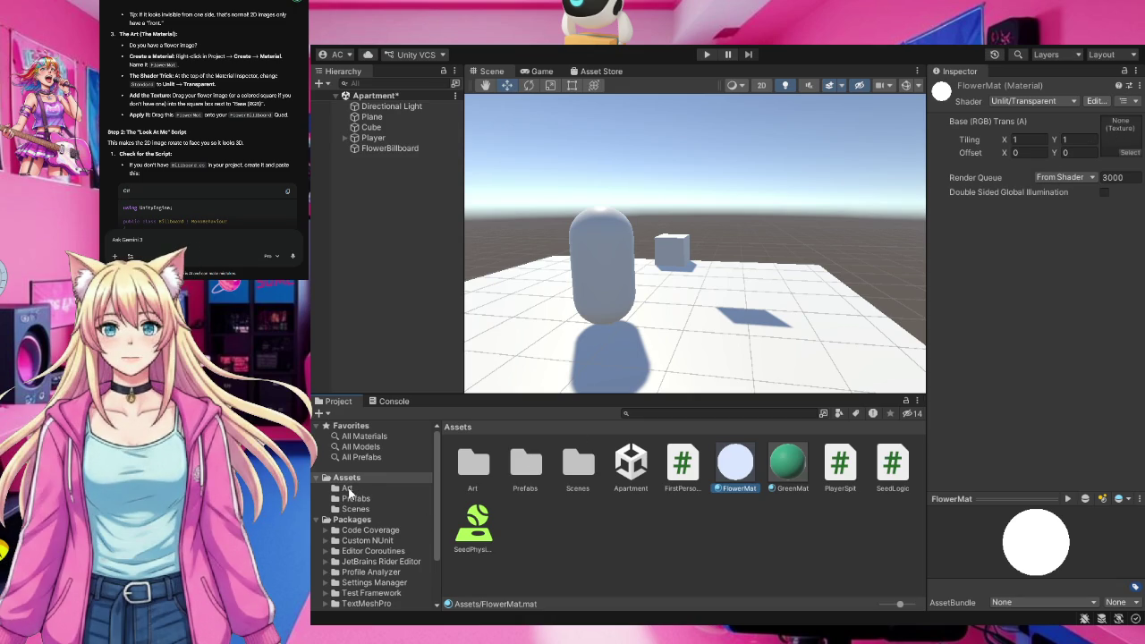
Browse the animal, crop and reward images in the Art folder.
{"action": "left_click", "coordinate": [348, 489]}
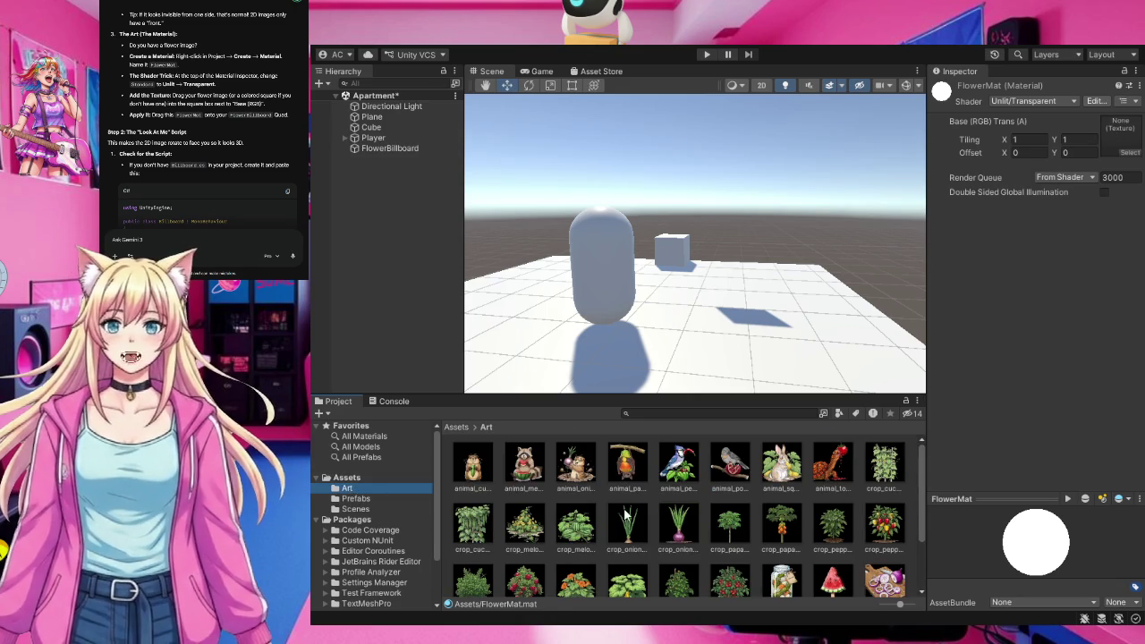
{"action": "scroll", "coordinate": [626, 514], "scroll_direction": "down", "scroll_amount": 5}
{"action": "scroll", "coordinate": [626, 512], "scroll_direction": "up", "scroll_amount": 3}
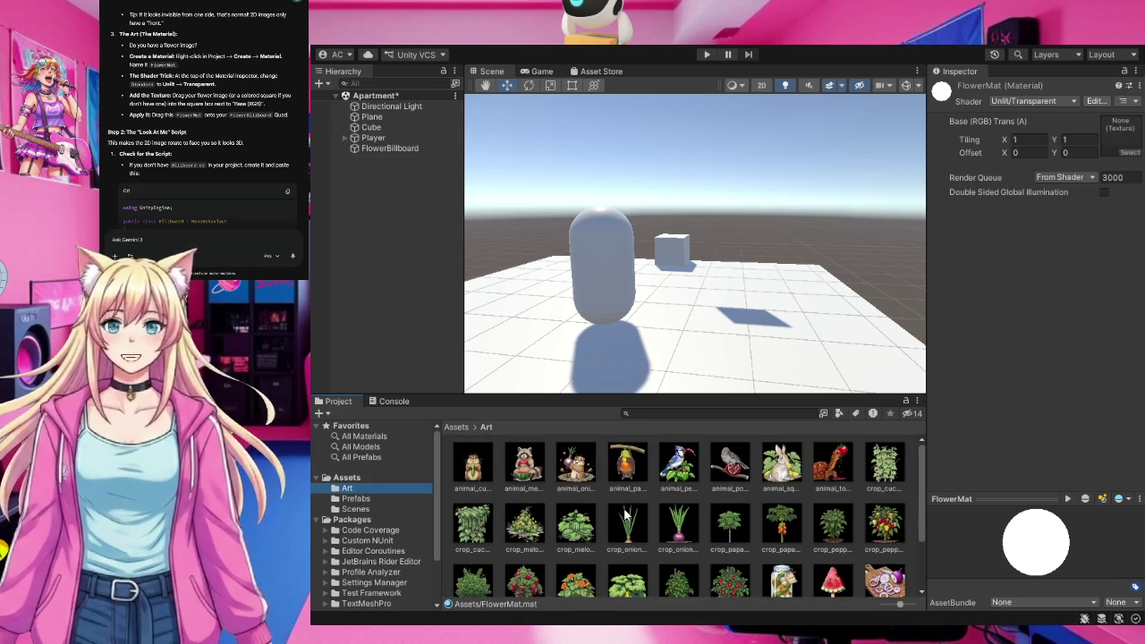
{"action": "scroll", "coordinate": [626, 512], "scroll_direction": "down", "scroll_amount": 3}
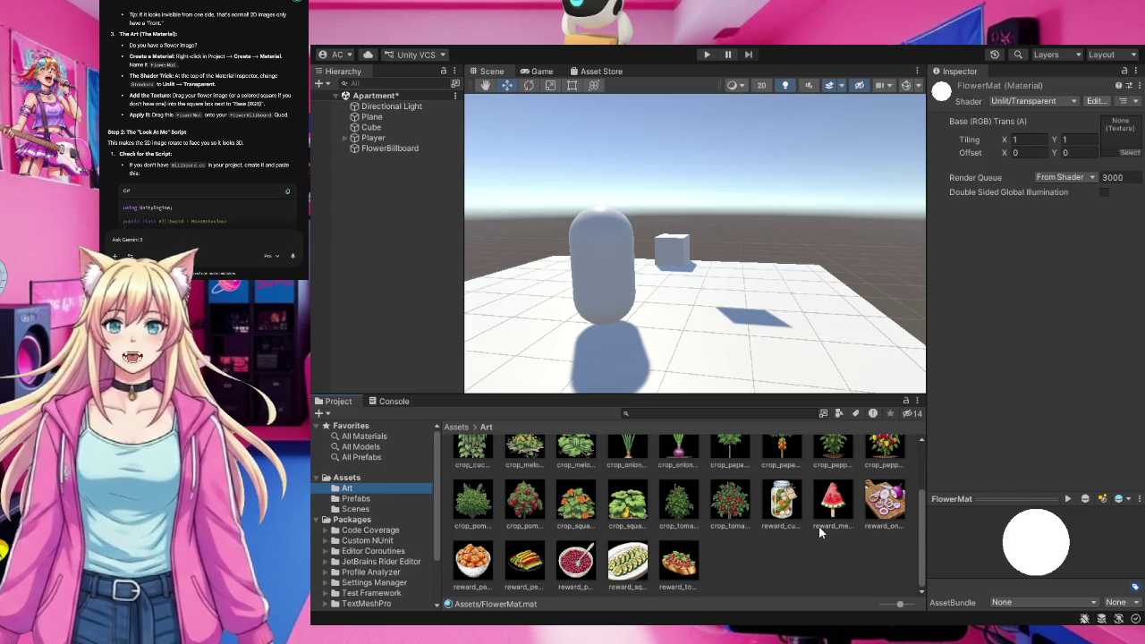
Check texture 212's import settings, then view FlowerBillboard's Mesh Renderer still using Default-Material.
{"action": "left_click", "coordinate": [772, 564]}
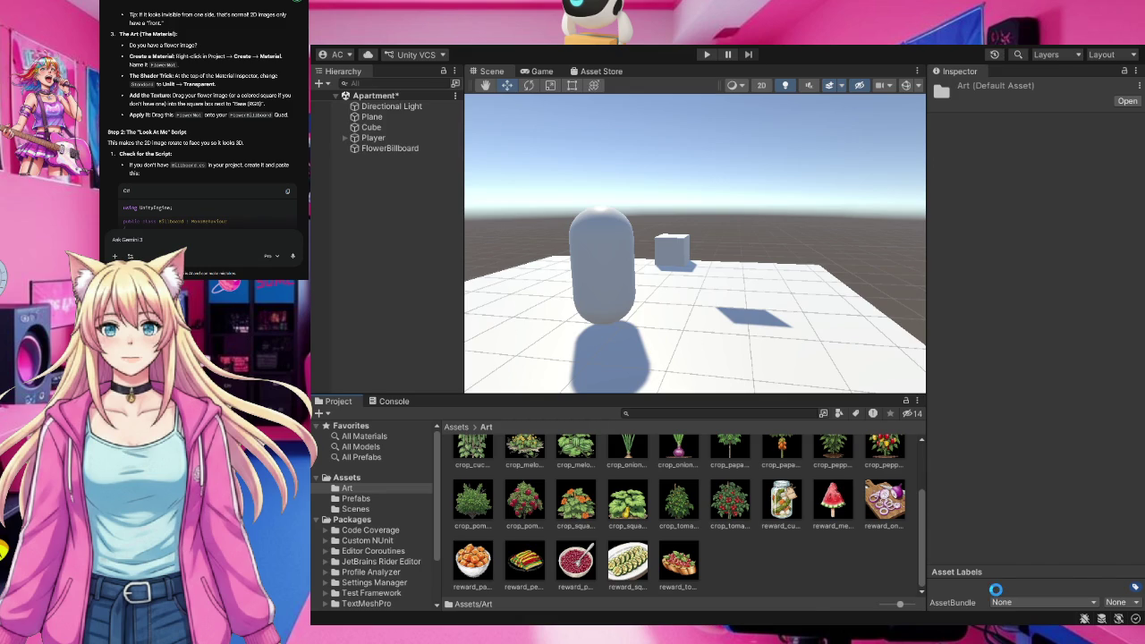
{"action": "scroll", "coordinate": [679, 509], "scroll_direction": "up", "scroll_amount": 3}
{"action": "left_click", "coordinate": [627, 465]}
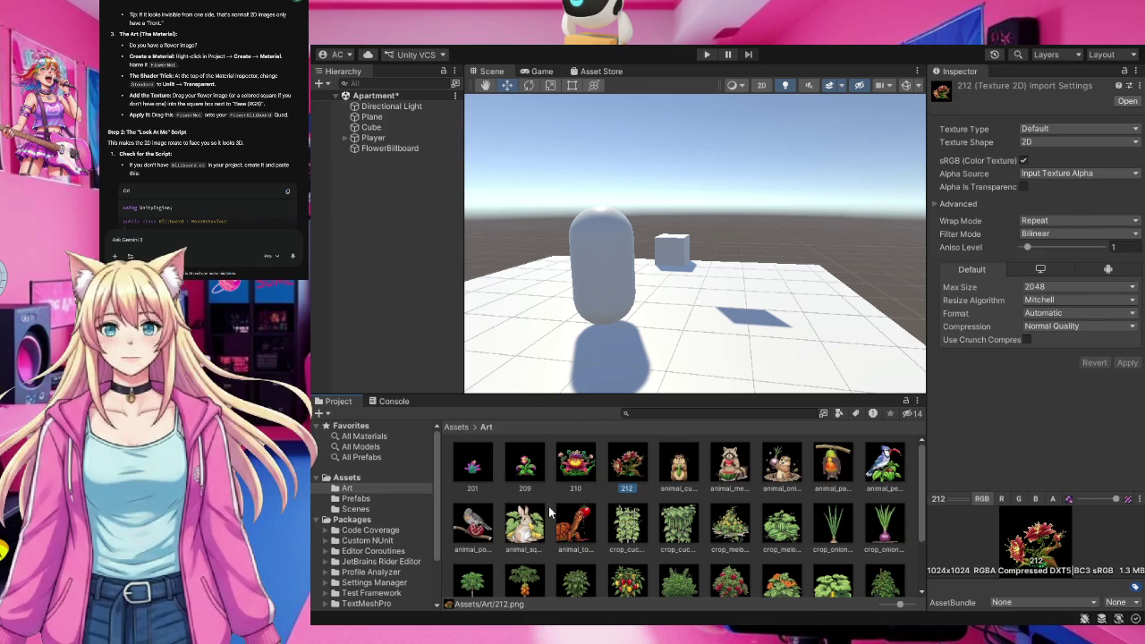
{"action": "left_click", "coordinate": [383, 150]}
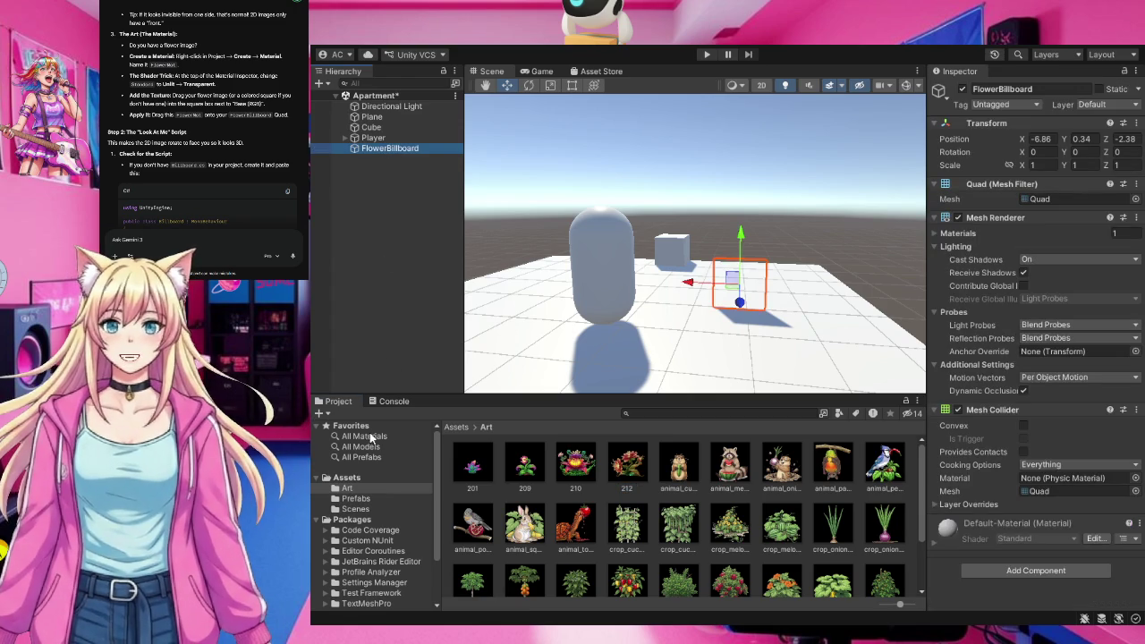
{"action": "left_click", "coordinate": [349, 480]}
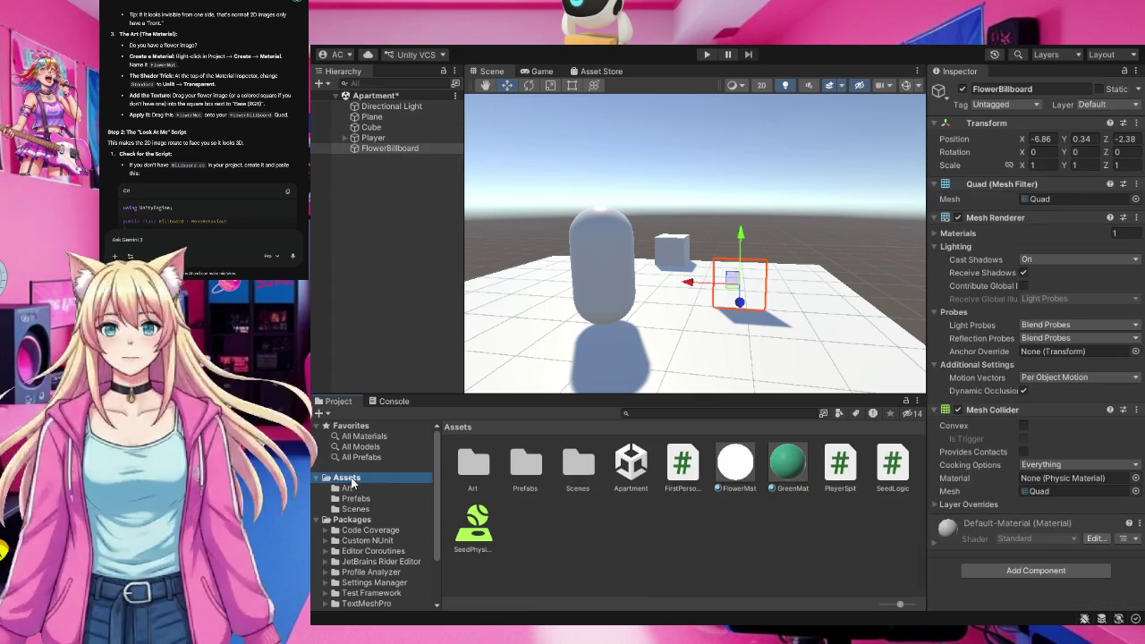
Set a flower sprite from the Art folder as FlowerMat's Base (RGB) texture.
{"action": "left_click", "coordinate": [735, 462]}
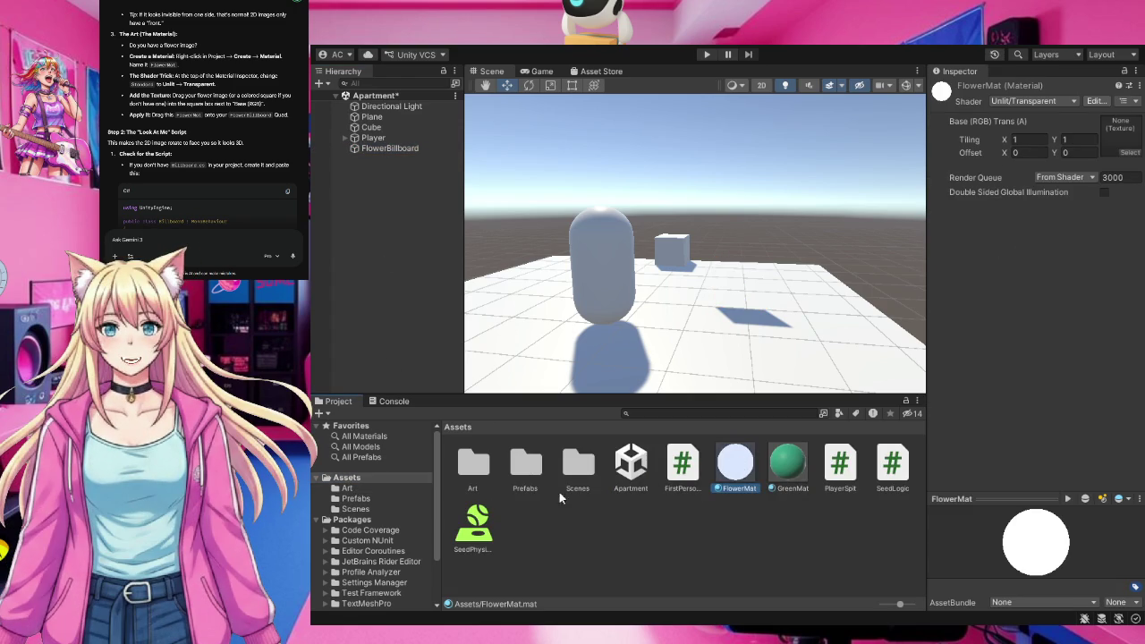
{"action": "left_click", "coordinate": [351, 489]}
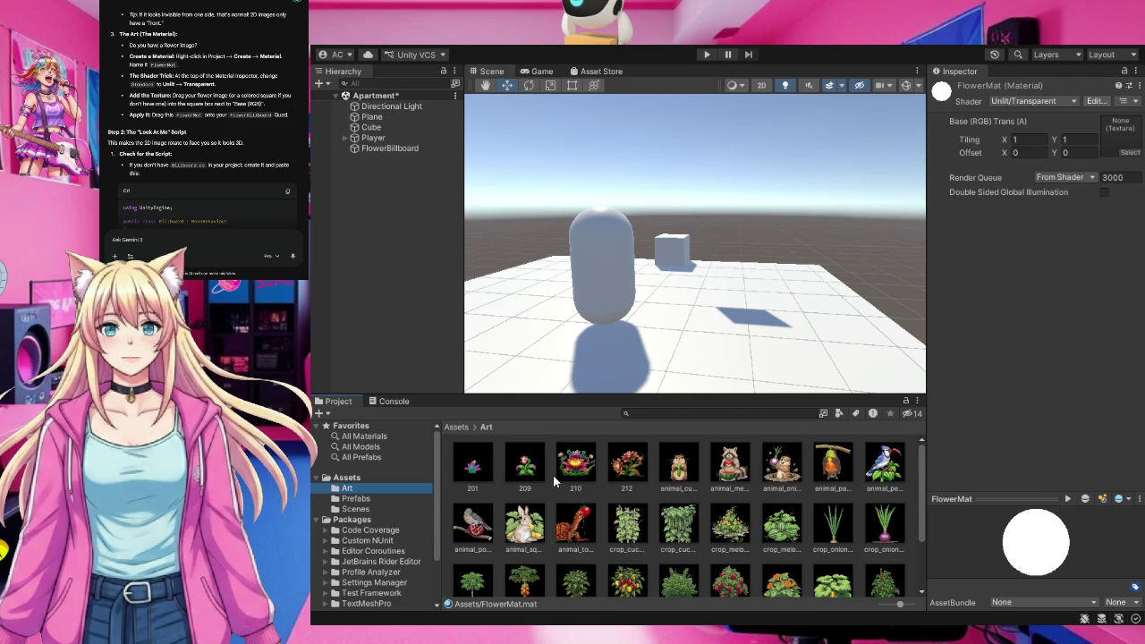
{"action": "mouse_move", "coordinate": [636, 465]}
{"action": "left_mouse_down"}
{"action": "mouse_move", "coordinate": [685, 483]}
{"action": "mouse_move", "coordinate": [1096, 309]}
{"action": "mouse_move", "coordinate": [1123, 136]}
{"action": "left_mouse_up"}
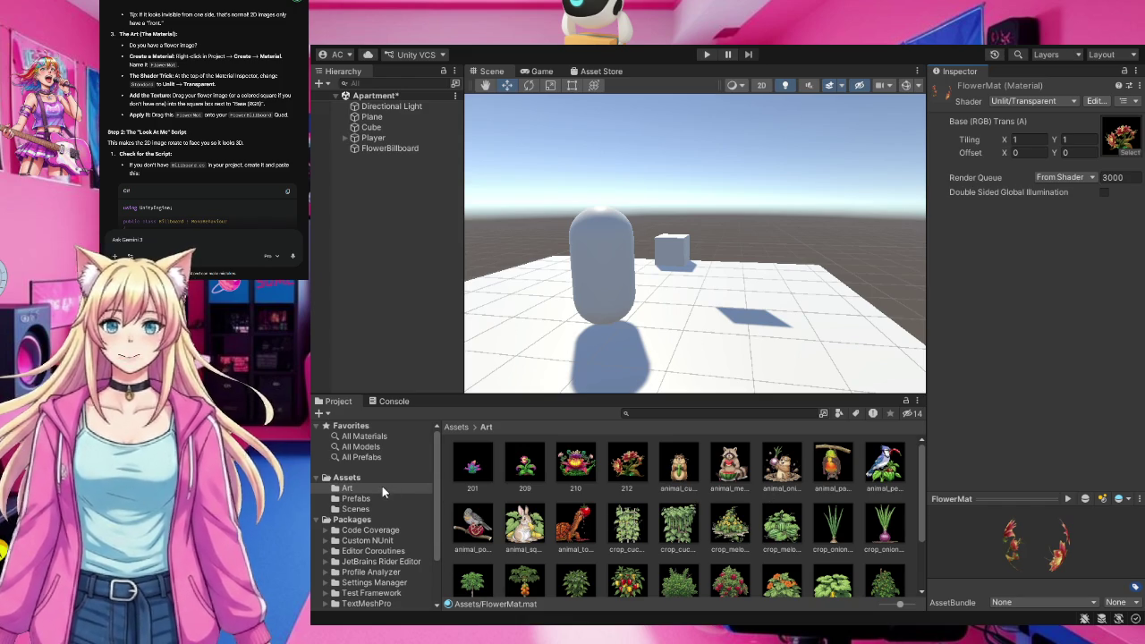
Apply FlowerMat to the FlowerBillboard quad and check its Mesh Renderer material.
{"action": "left_click", "coordinate": [354, 479]}
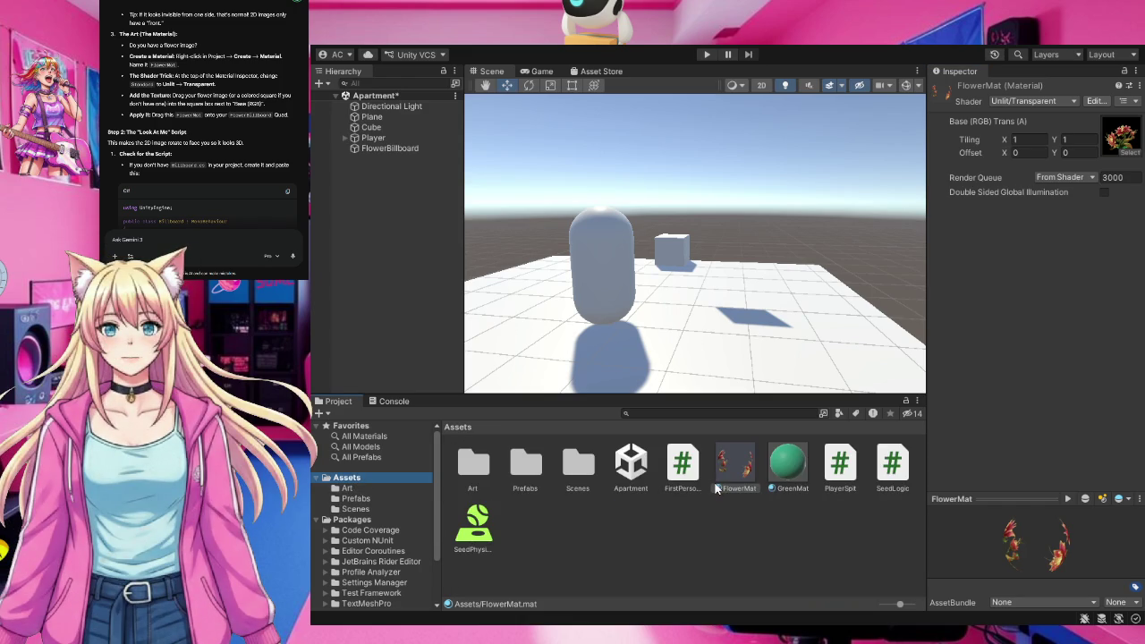
{"action": "mouse_move", "coordinate": [747, 462]}
{"action": "left_mouse_down"}
{"action": "mouse_move", "coordinate": [366, 139]}
{"action": "mouse_move", "coordinate": [364, 149]}
{"action": "left_mouse_up"}
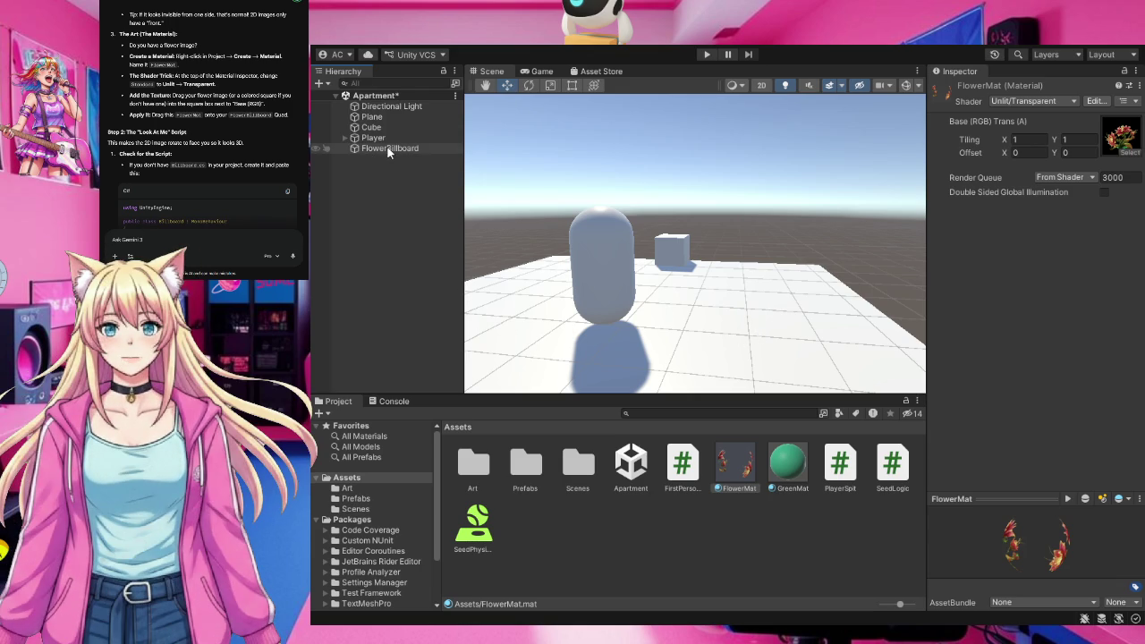
{"action": "mouse_move", "coordinate": [729, 490]}
{"action": "left_mouse_down"}
{"action": "mouse_move", "coordinate": [467, 239]}
{"action": "mouse_move", "coordinate": [399, 153]}
{"action": "left_mouse_up"}
{"action": "left_click_drag", "start_coordinate": [401, 153], "coordinate": [401, 147]}
{"action": "left_click", "coordinate": [400, 147]}
{"action": "left_click_drag", "start_coordinate": [822, 332], "coordinate": [742, 233]}
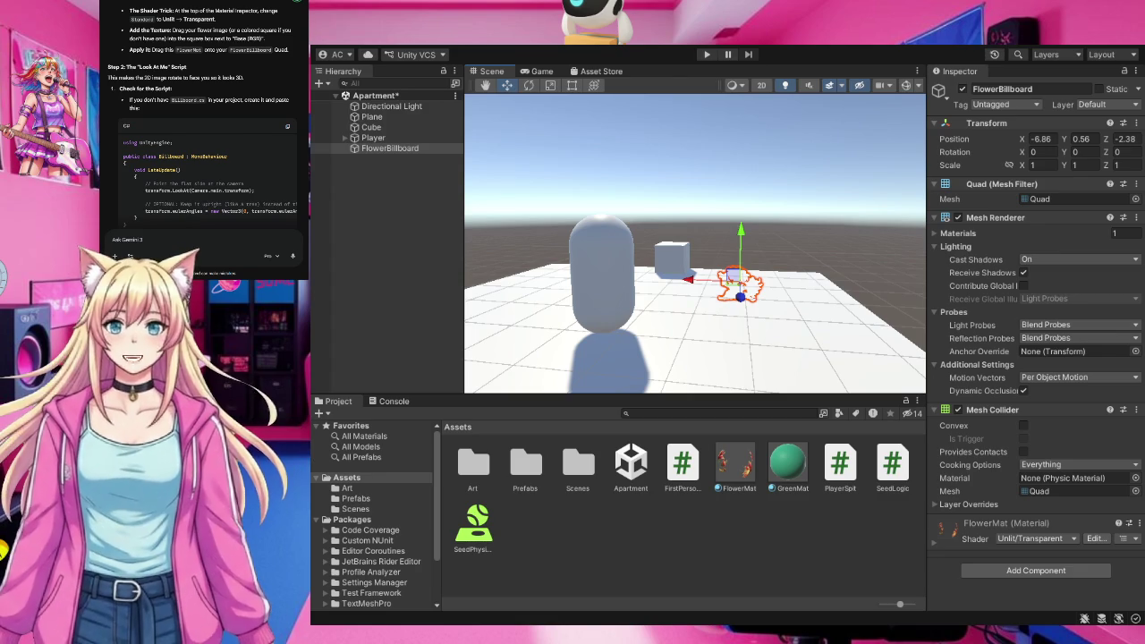
Create a C# script named Billboard.cs in Assets, then select FlowerBillboard.
{"action": "left_click", "coordinate": [620, 563]}
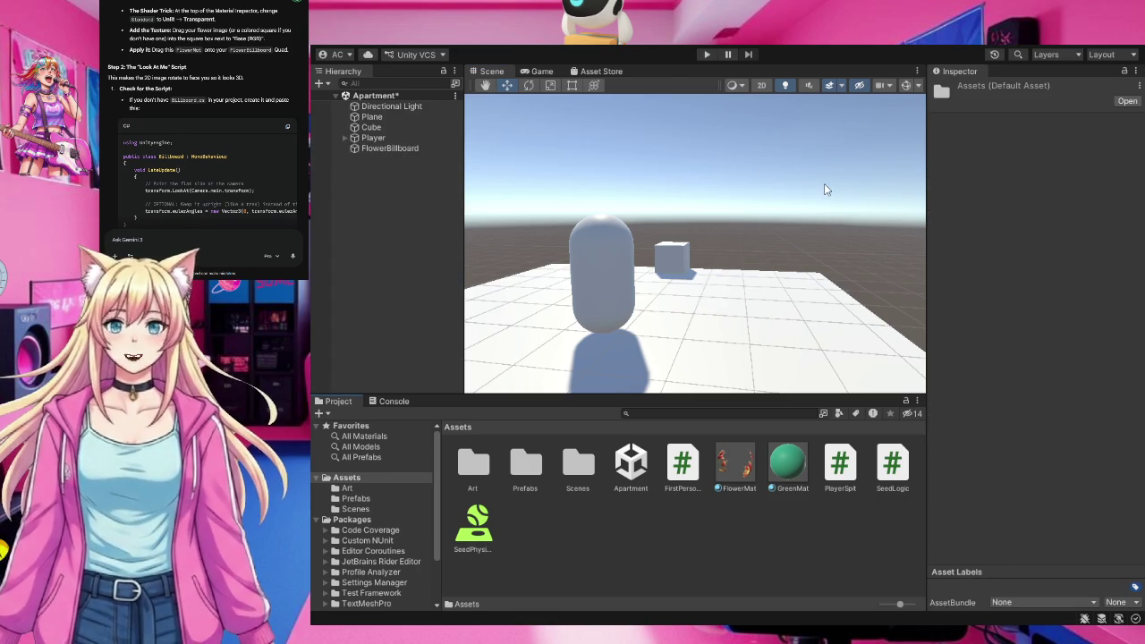
{"action": "left_click", "coordinate": [870, 109]}
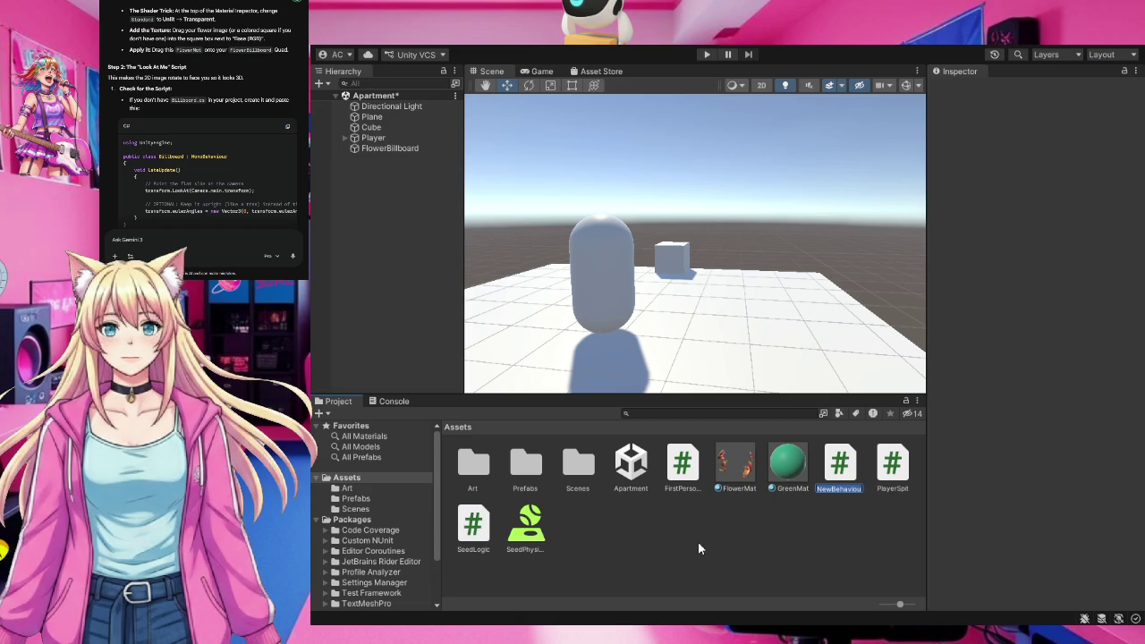
{"action": "type", "text": "Bill"}
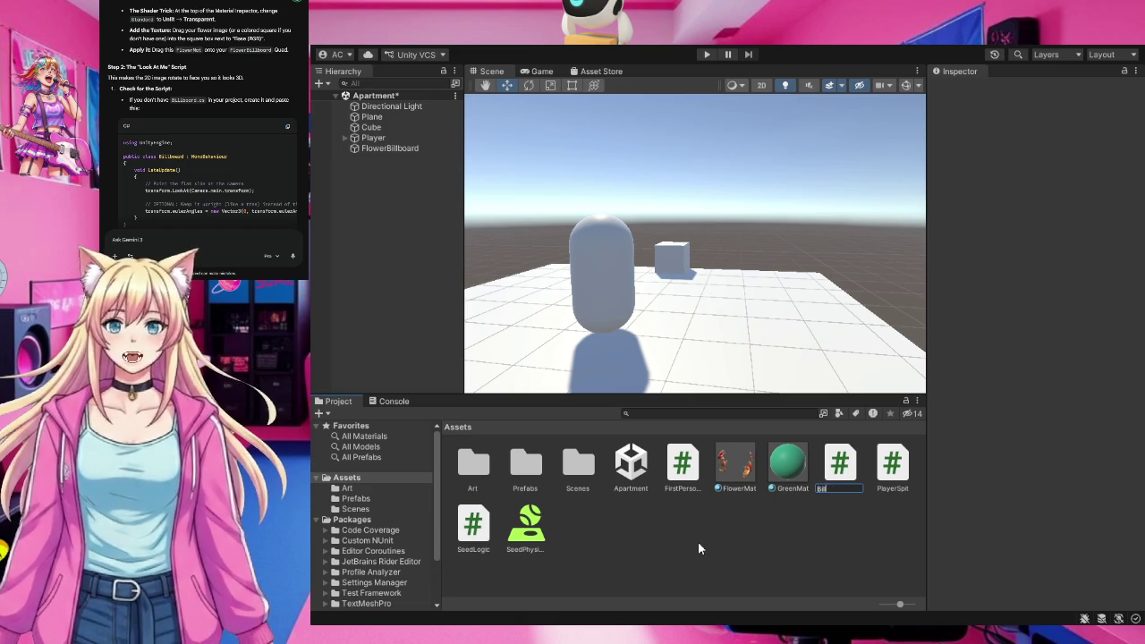
{"action": "type", "text": "board"}
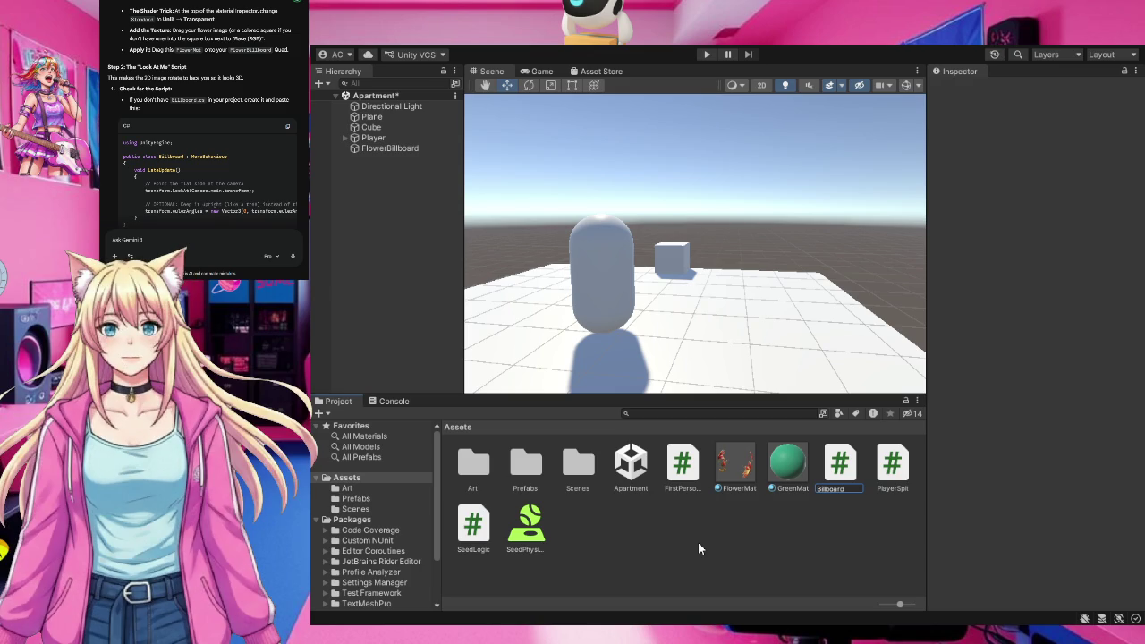
{"action": "type", "text": ".cs"}
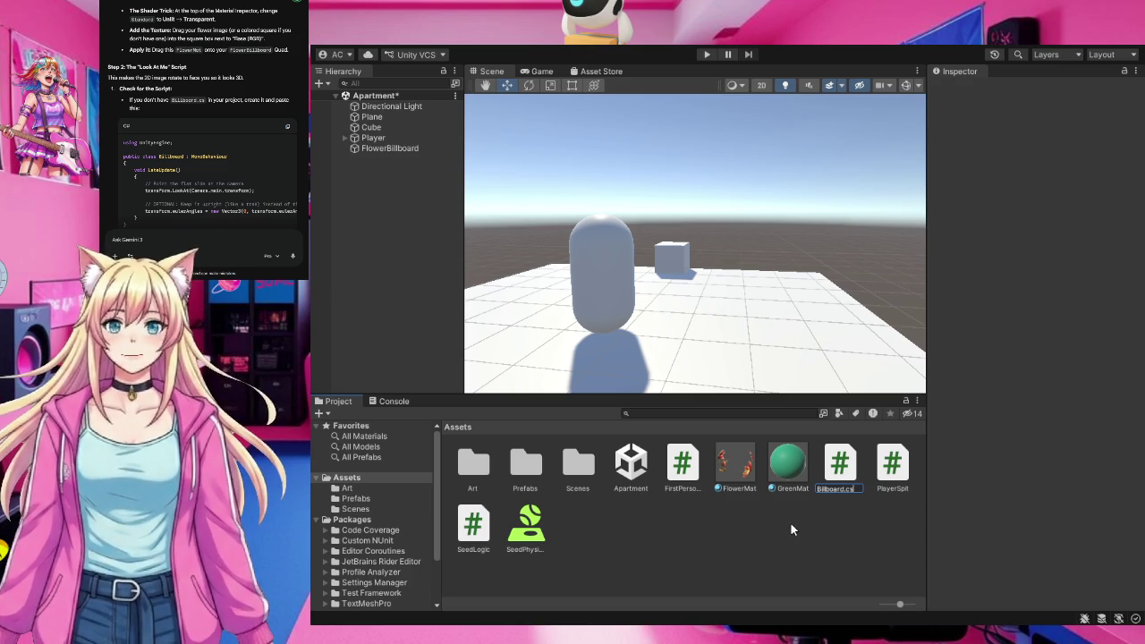
{"action": "key", "text": "Return"}
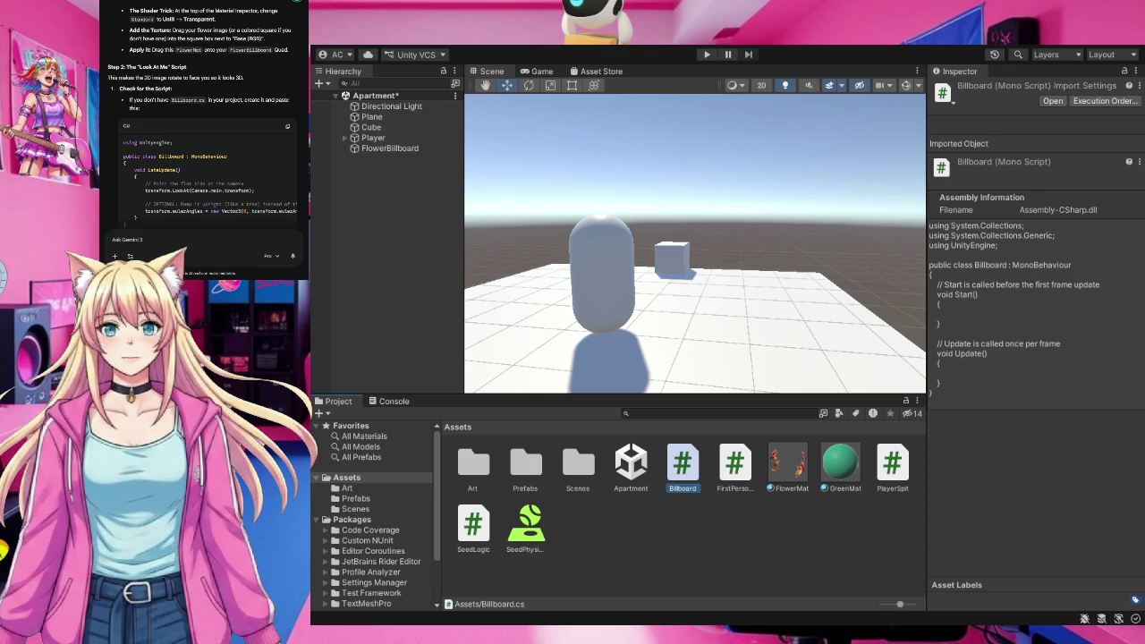
{"action": "left_click", "coordinate": [724, 551]}
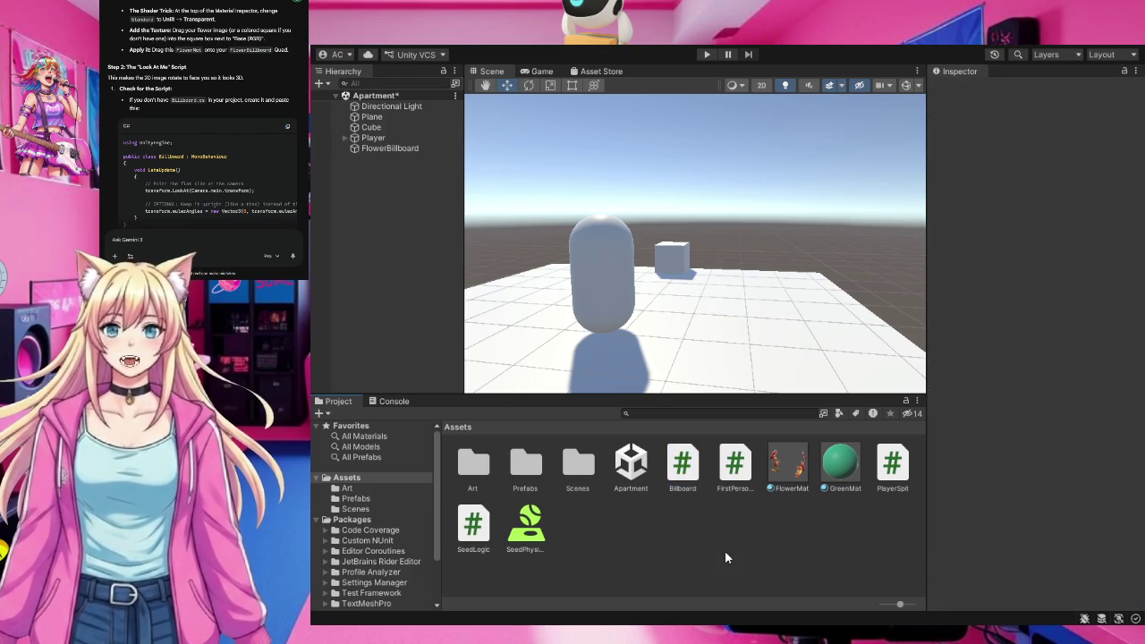
{"action": "left_click", "coordinate": [383, 149]}
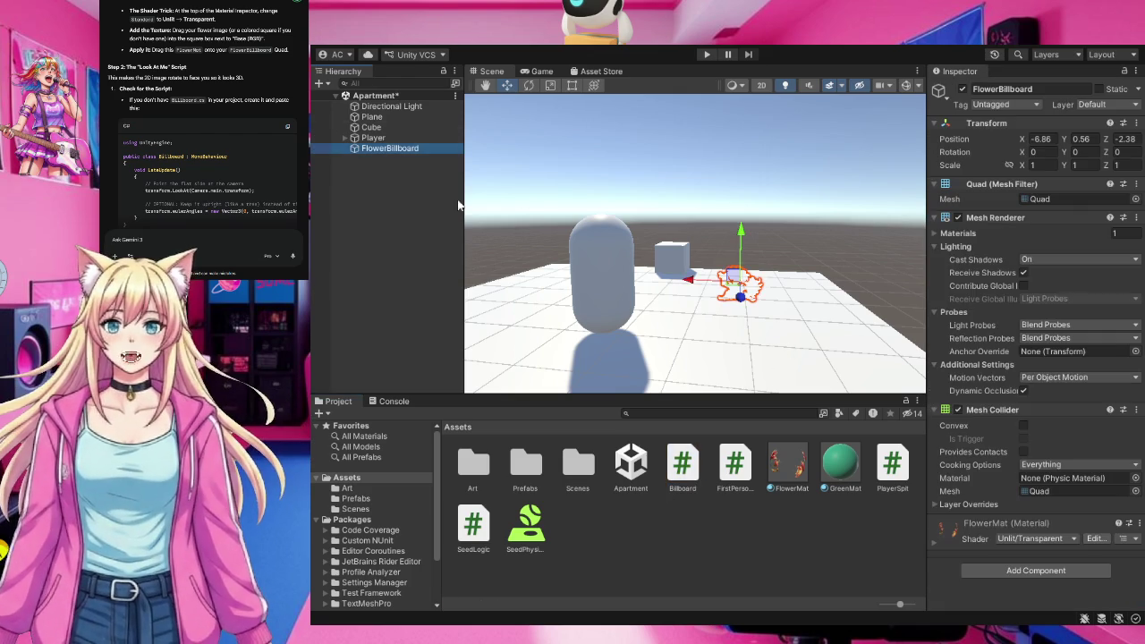
Move FlowerBillboard down along Y toward the ground and add the Billboard script component.
{"action": "left_click_drag", "start_coordinate": [794, 319], "coordinate": [856, 314]}
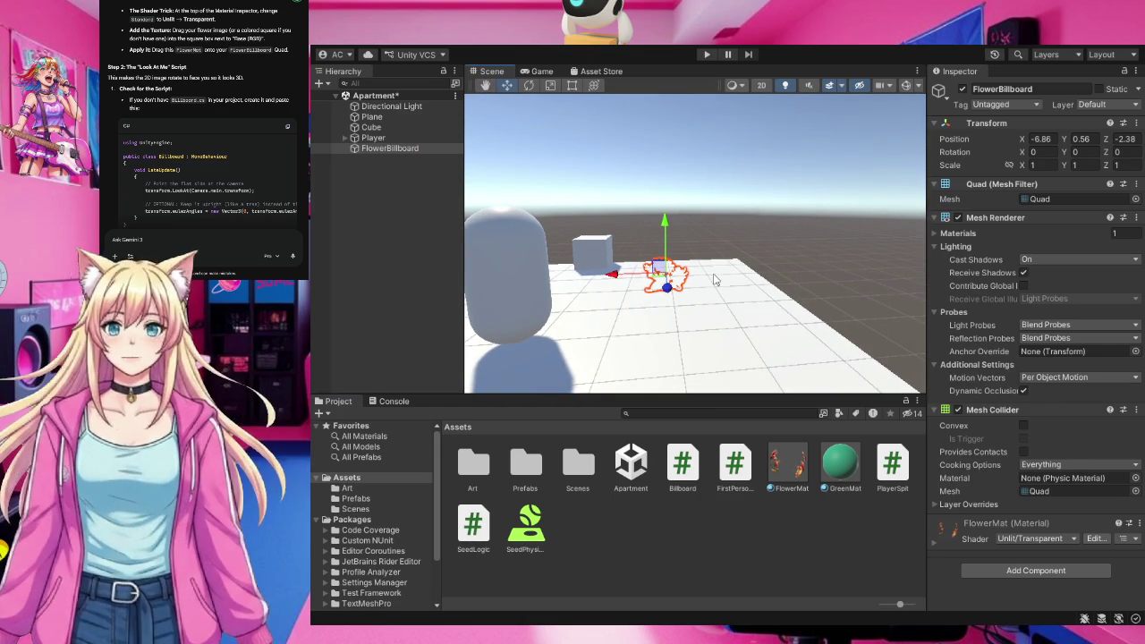
{"action": "left_click_drag", "start_coordinate": [670, 217], "coordinate": [661, 238]}
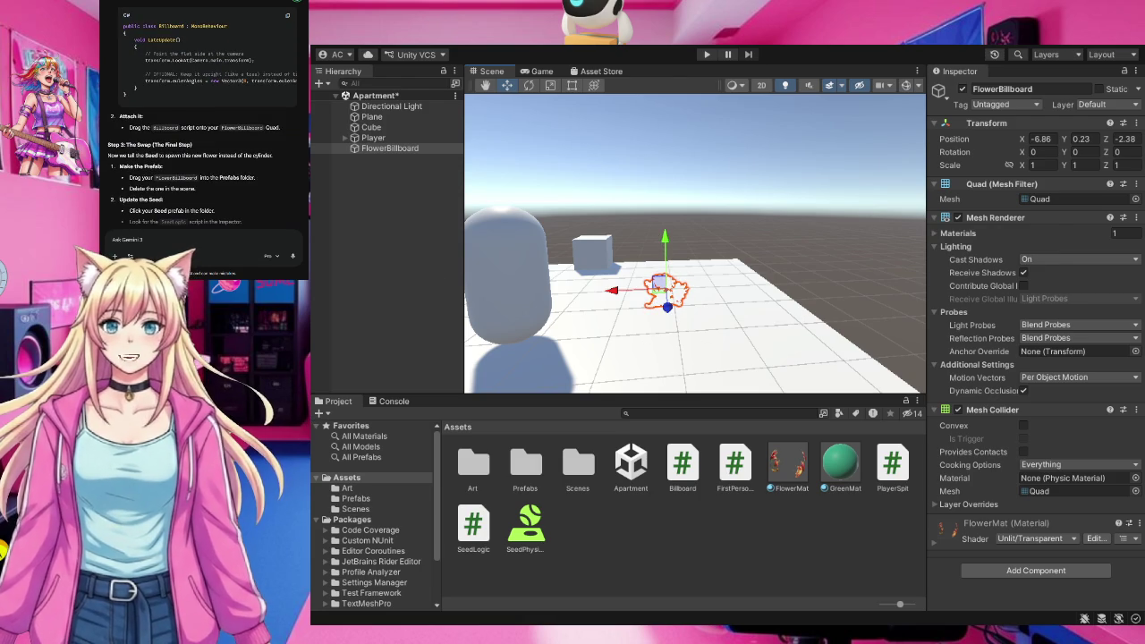
{"action": "mouse_move", "coordinate": [682, 465]}
{"action": "left_mouse_down"}
{"action": "mouse_move", "coordinate": [473, 250]}
{"action": "mouse_move", "coordinate": [404, 148]}
{"action": "left_mouse_up"}
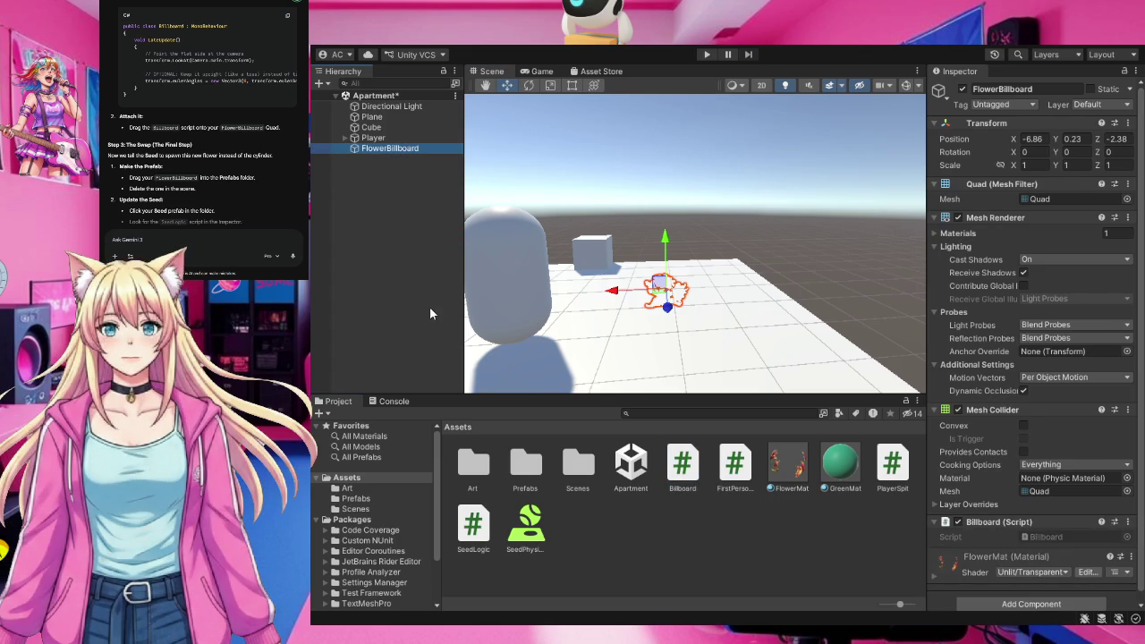
{"action": "scroll", "coordinate": [1076, 516], "scroll_direction": "down", "scroll_amount": 1}
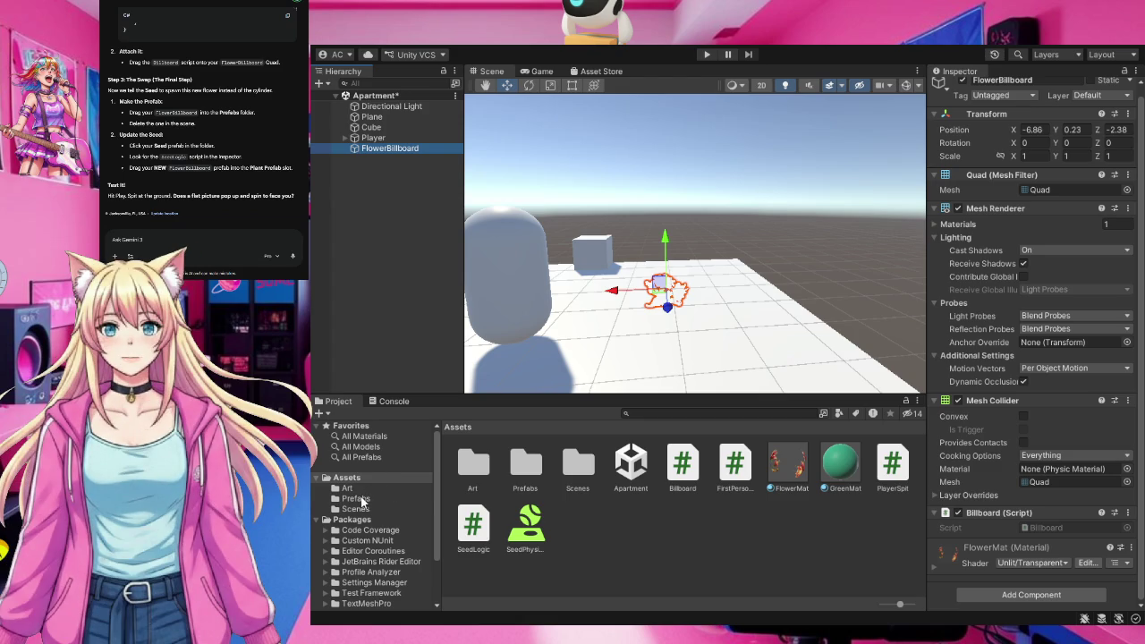
Turn the FlowerBillboard object into a prefab in the Prefabs folder.
{"action": "left_click", "coordinate": [358, 499]}
{"action": "mouse_move", "coordinate": [387, 151]}
{"action": "left_mouse_down"}
{"action": "mouse_move", "coordinate": [492, 245]}
{"action": "mouse_move", "coordinate": [580, 490]}
{"action": "left_mouse_up"}
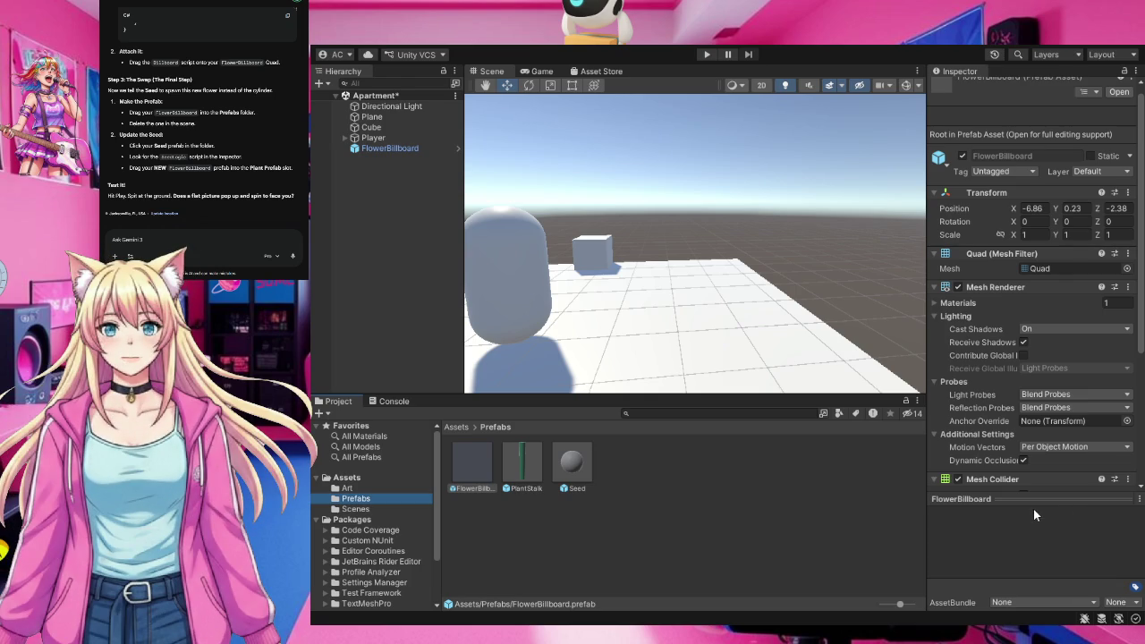
{"action": "left_click", "coordinate": [370, 149]}
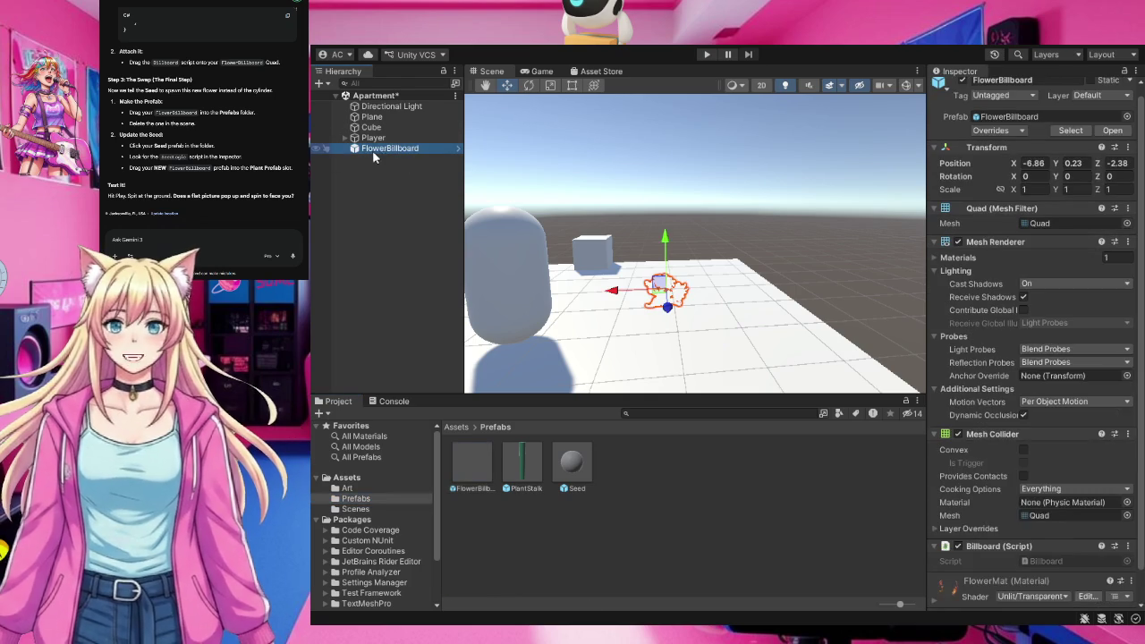
{"action": "scroll", "coordinate": [1005, 386], "scroll_direction": "up", "scroll_amount": 1}
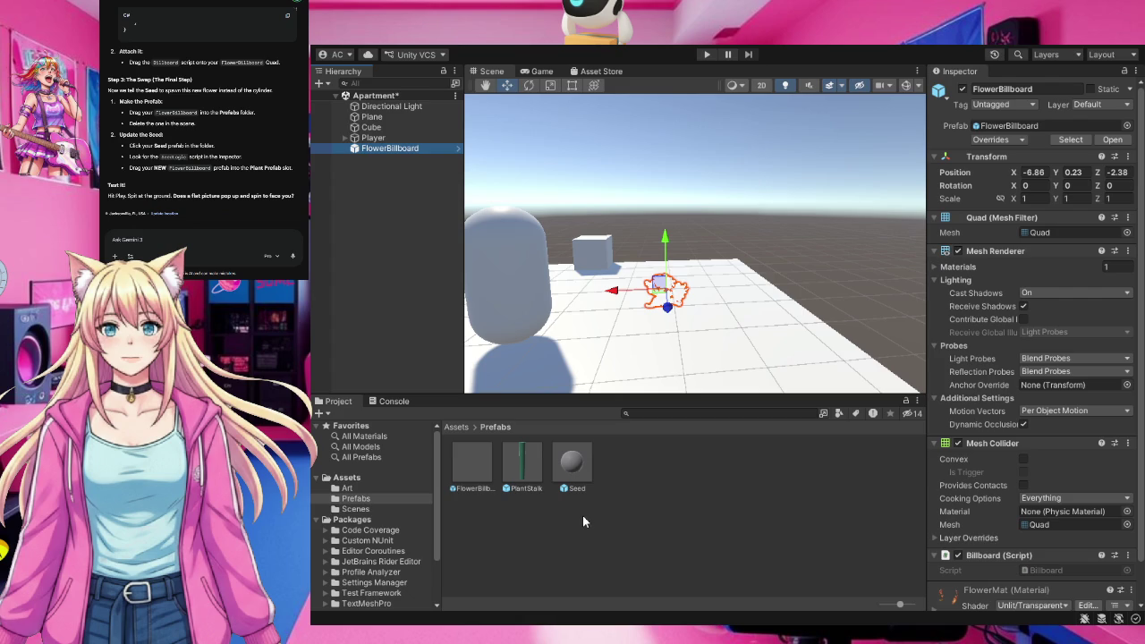
Assign the FlowerBillboard prefab to the Seed prefab's Plant Prefab slot, replacing PlantStalk.
{"action": "left_click", "coordinate": [568, 466]}
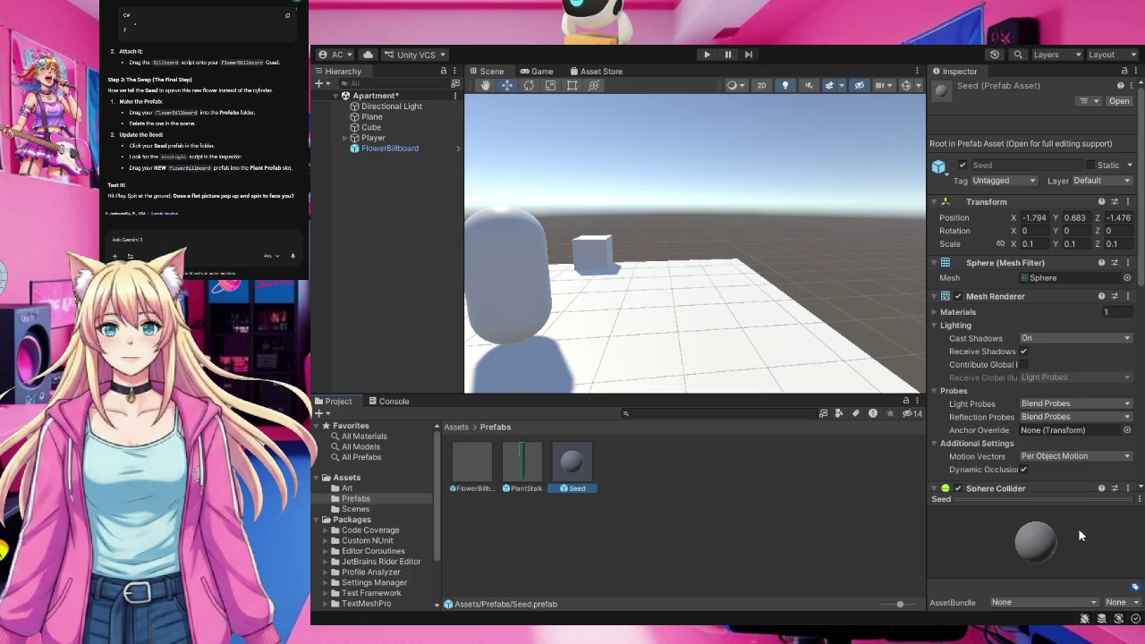
{"action": "scroll", "coordinate": [1063, 411], "scroll_direction": "down", "scroll_amount": 3}
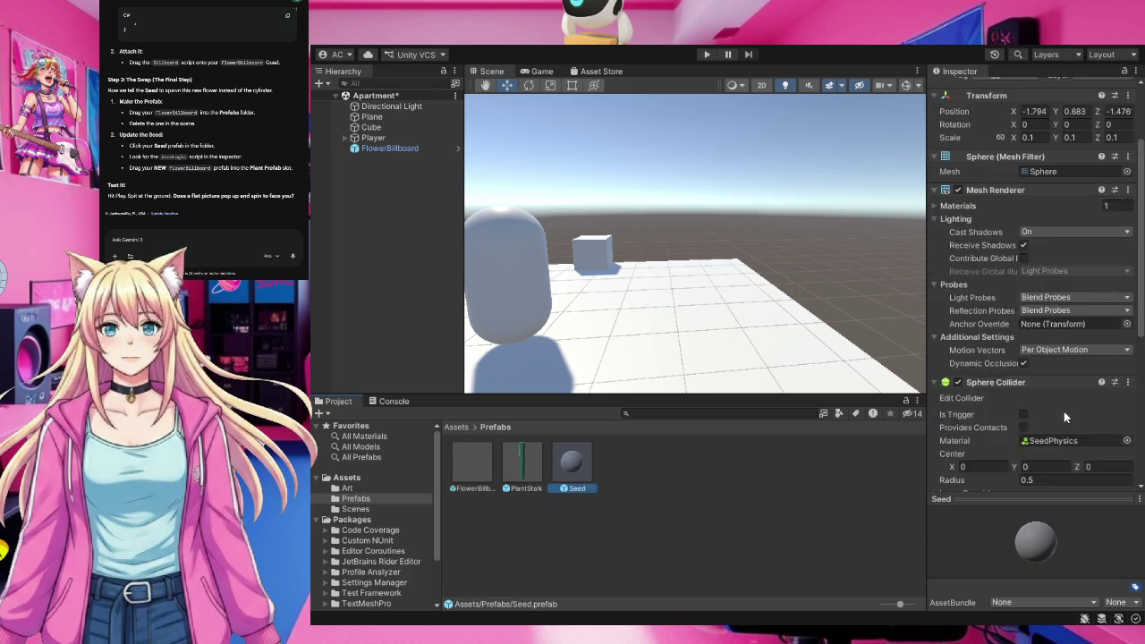
{"action": "scroll", "coordinate": [1063, 411], "scroll_direction": "down", "scroll_amount": 5}
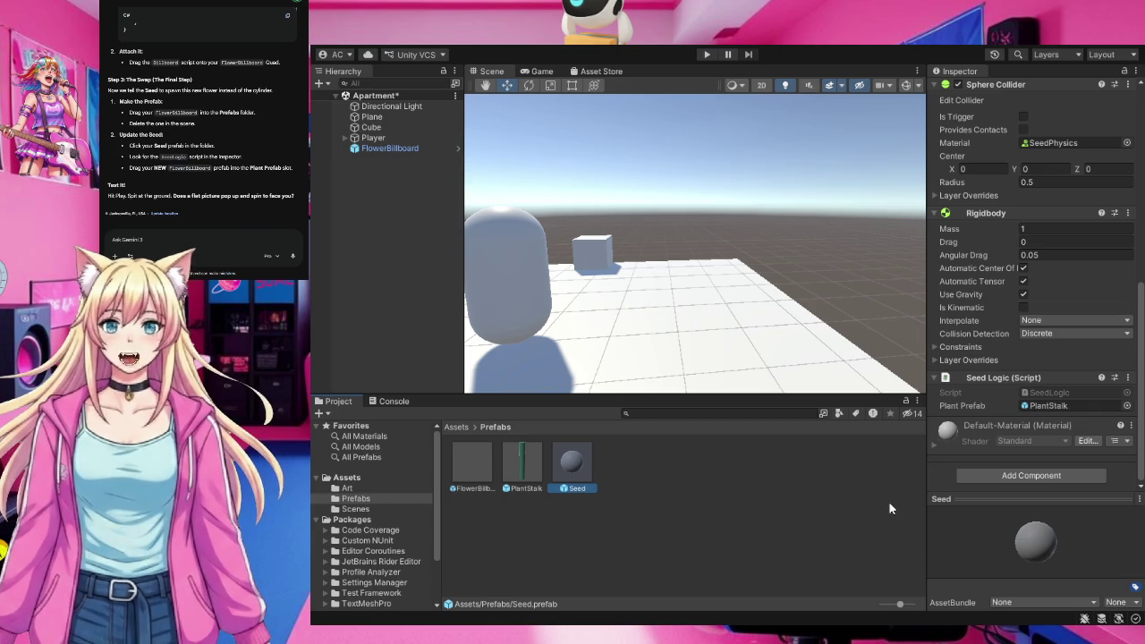
{"action": "left_click_drag", "start_coordinate": [469, 459], "coordinate": [1043, 408]}
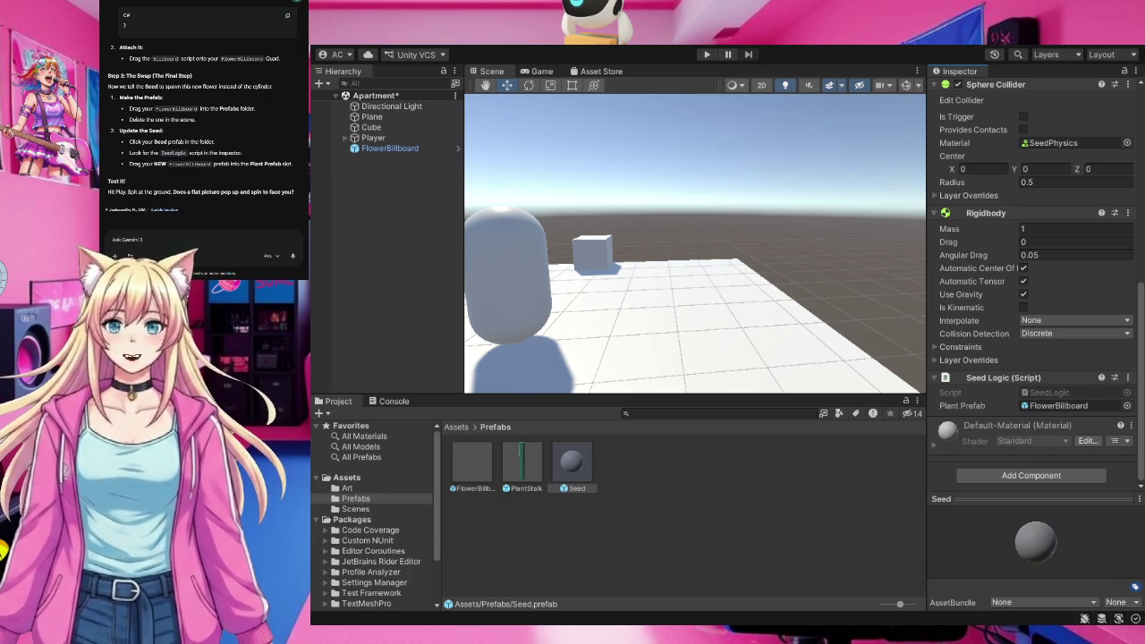
{"action": "left_click", "coordinate": [376, 314]}
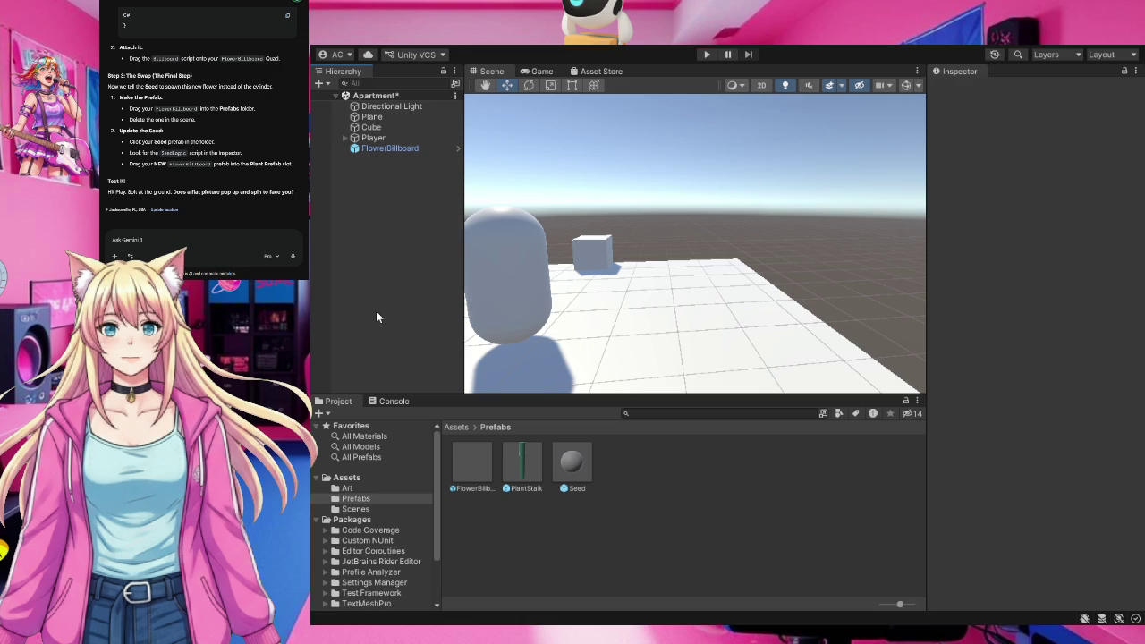
Save the Apartment scene, then play-test by spitting four seeds and stop play mode.
{"action": "key", "text": "ctrl+s"}
{"action": "left_click", "coordinate": [707, 55]}
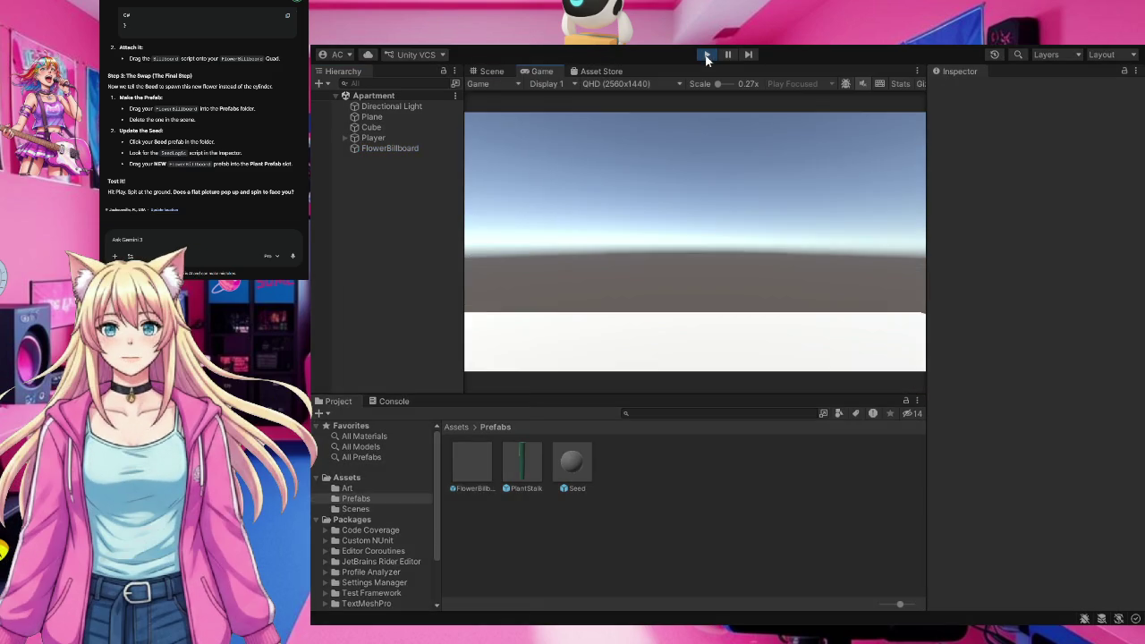
{"action": "left_click", "coordinate": [555, 347]}
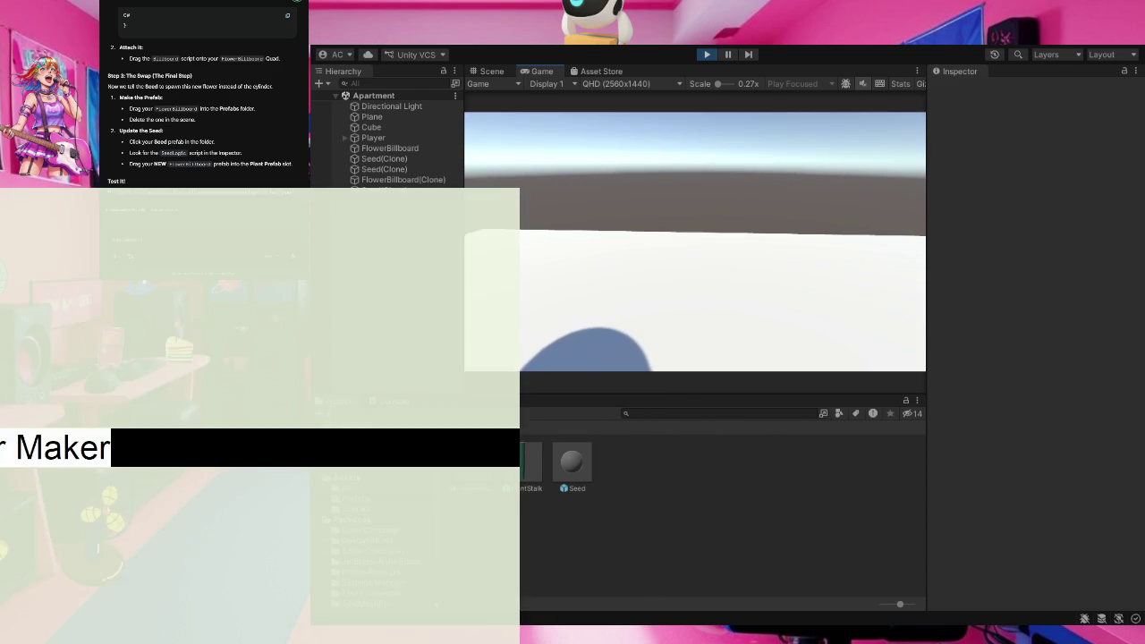
{"action": "left_click", "coordinate": [694, 241]}
{"action": "left_click", "coordinate": [694, 241]}
{"action": "left_click", "coordinate": [694, 242]}
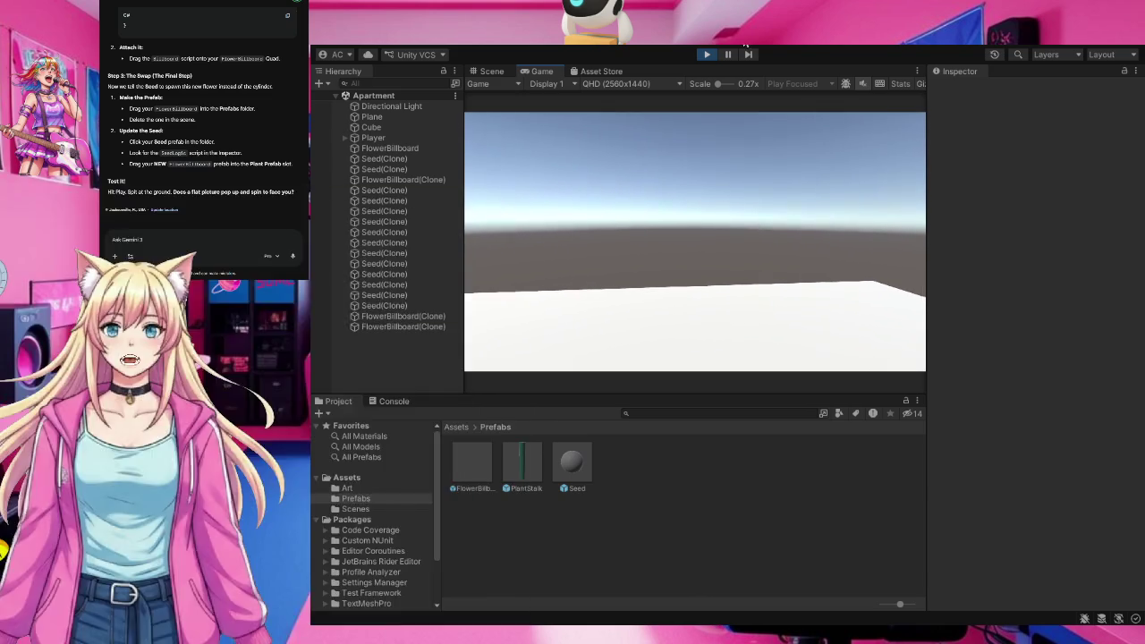
{"action": "left_click", "coordinate": [705, 54]}
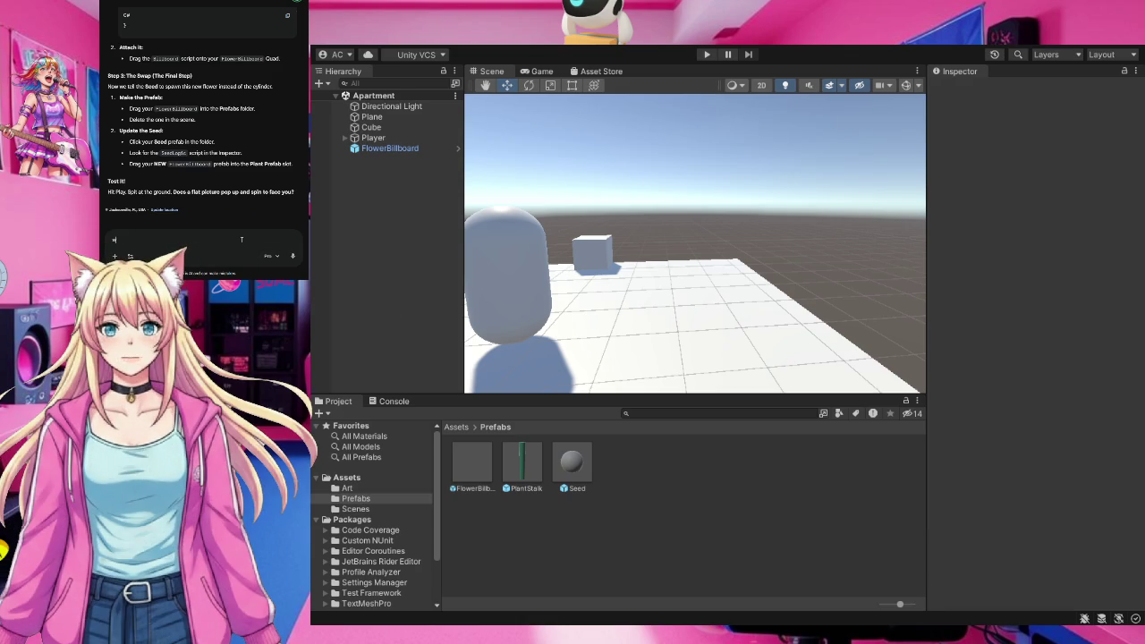
Tell Gemini the spawned flower is fully transparent, then select FlowerBillboard to review its components.
{"action": "type", "text": "won"}
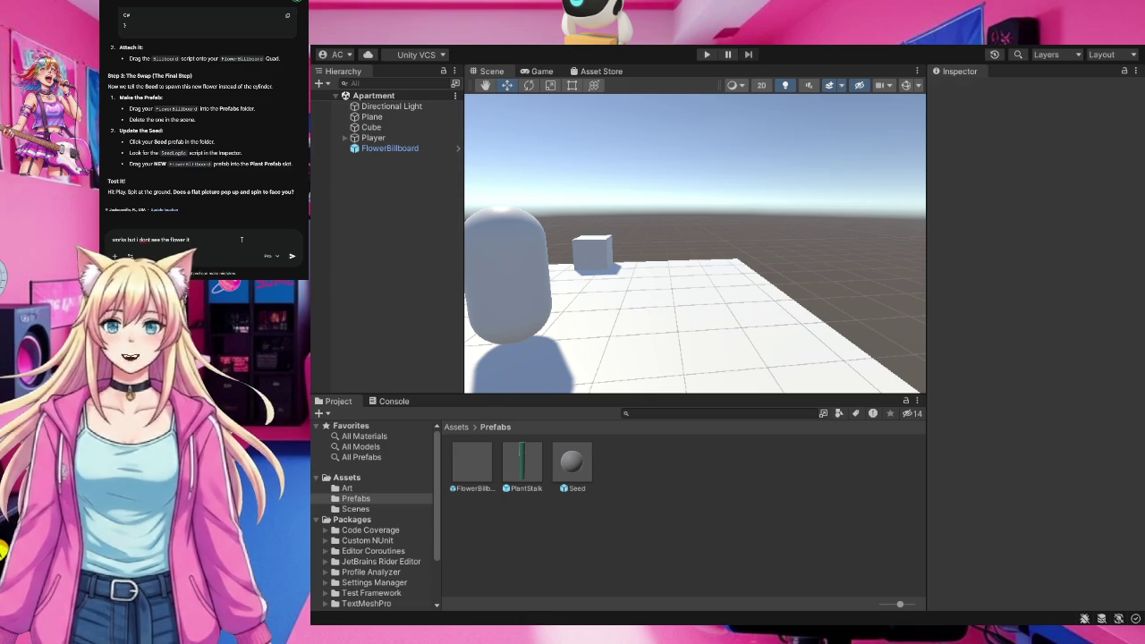
{"action": "type", "text": "fully"}
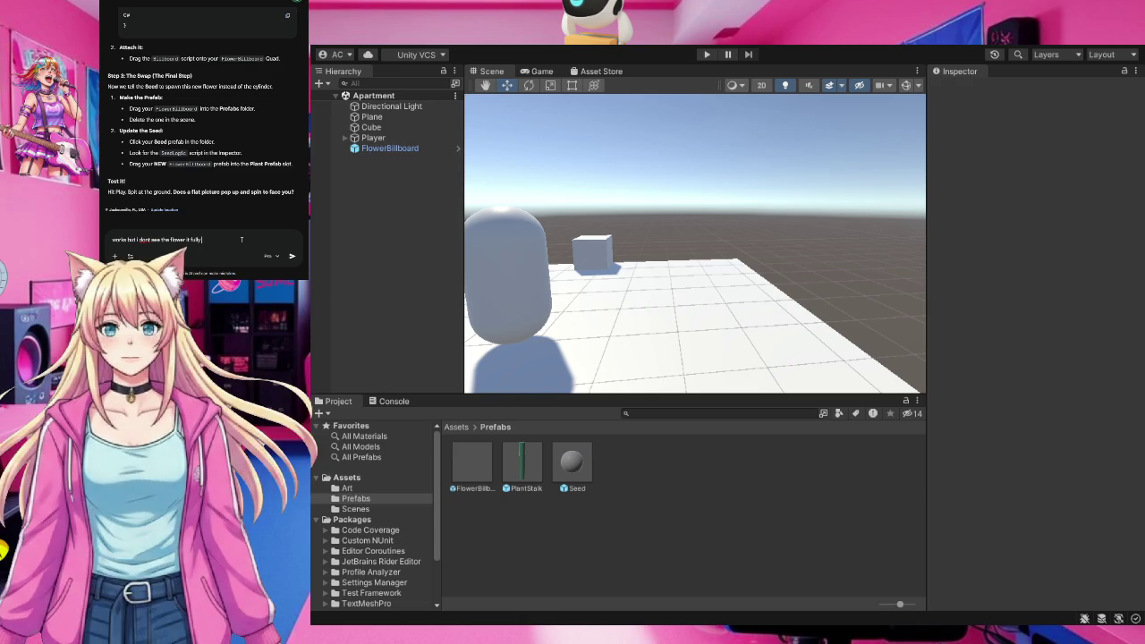
{"action": "type", "text": " transpa"}
{"action": "type", "text": "rent"}
{"action": "key", "text": "Return"}
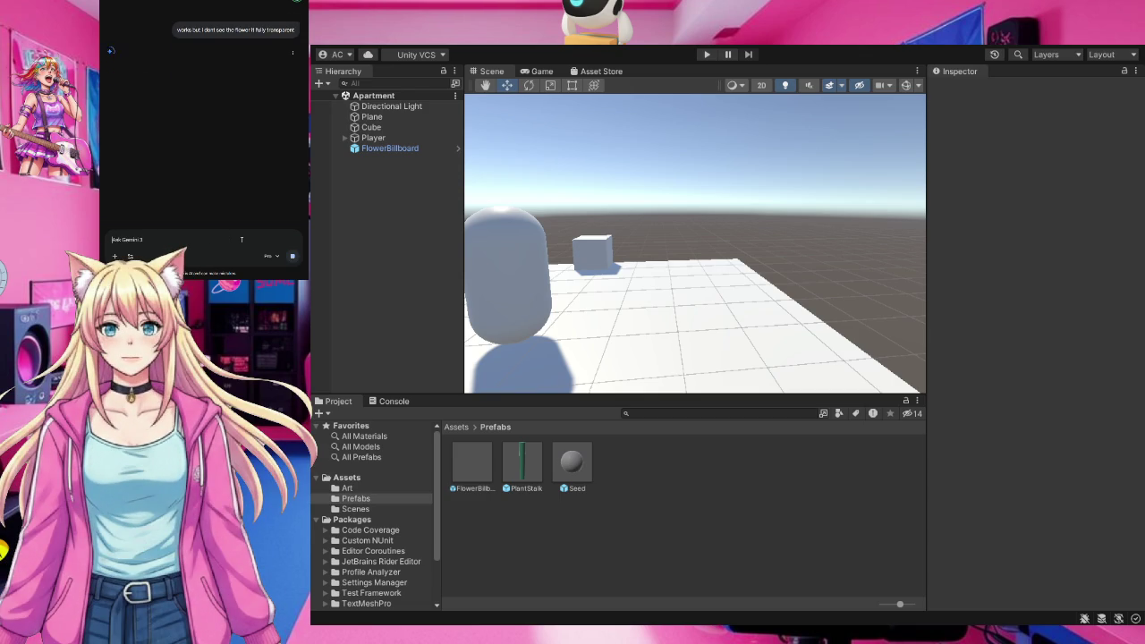
{"action": "left_click", "coordinate": [391, 148]}
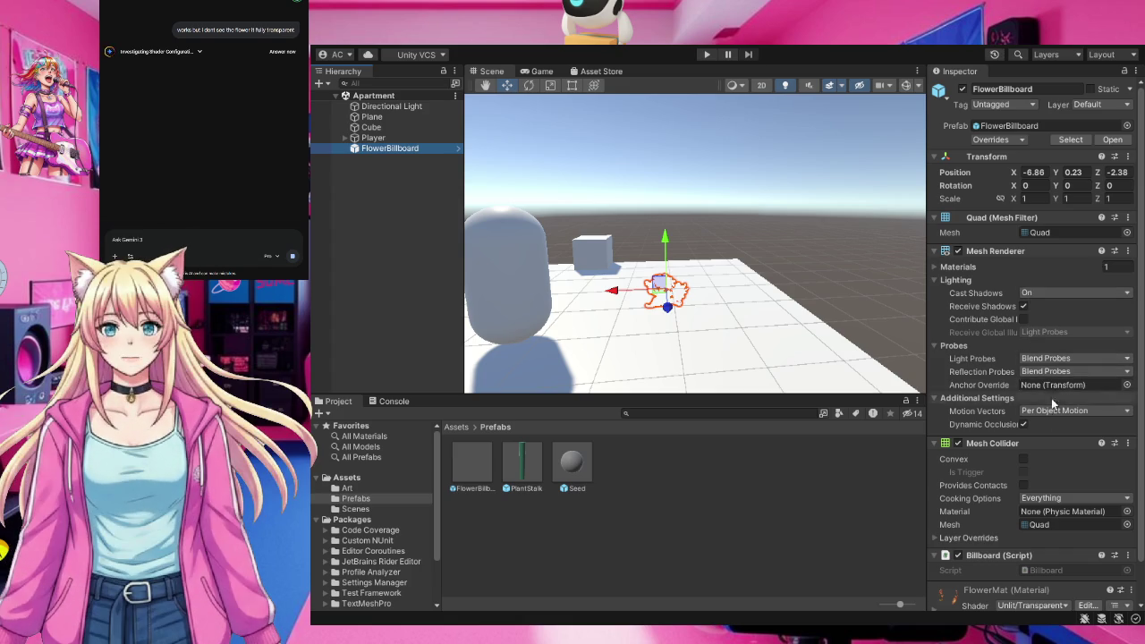
Browse the Project window back to the top-level Assets folder.
{"action": "scroll", "coordinate": [1052, 392], "scroll_direction": "down", "scroll_amount": 2}
{"action": "left_click", "coordinate": [1018, 563]}
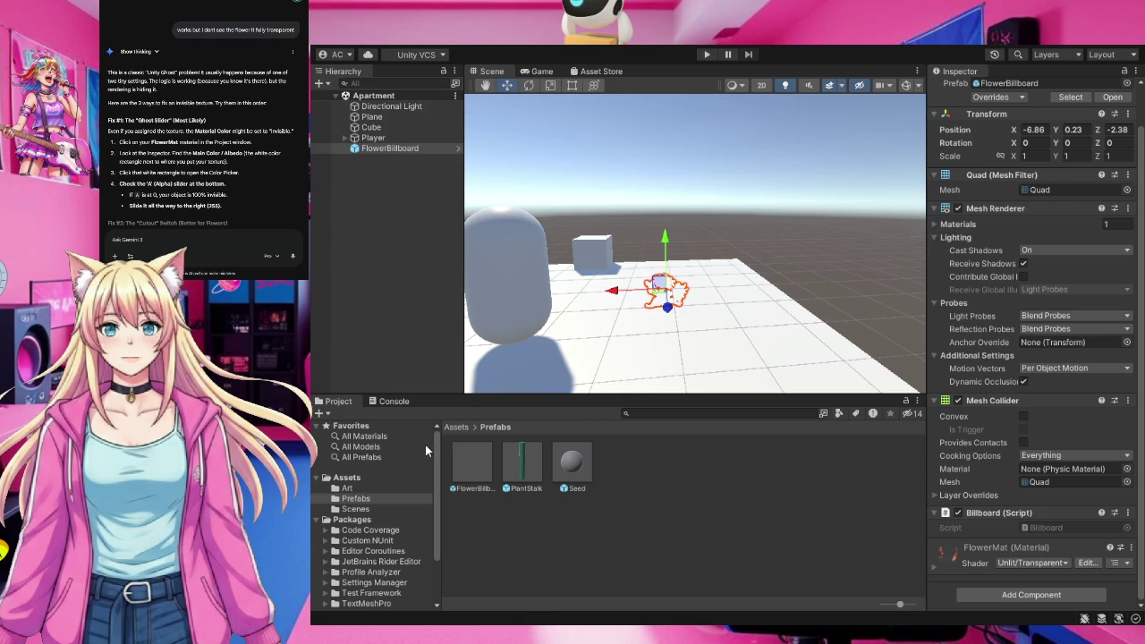
{"action": "left_click", "coordinate": [348, 478]}
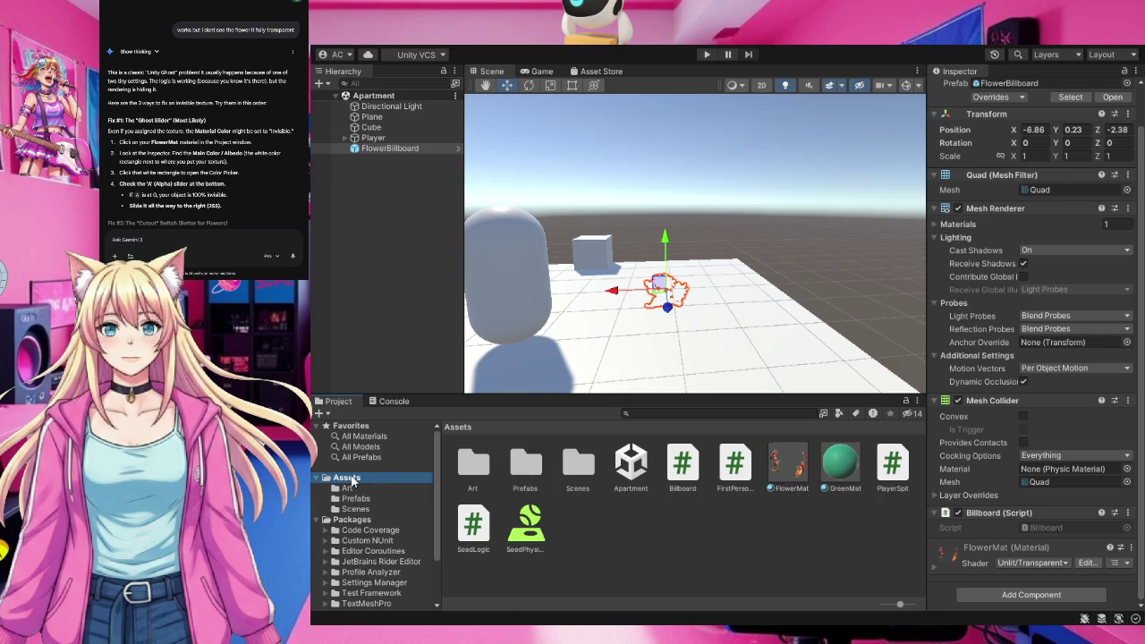
Select FlowerMat and ping its Base (RGB) Trans (A) texture among the Art sprites.
{"action": "left_click", "coordinate": [787, 461]}
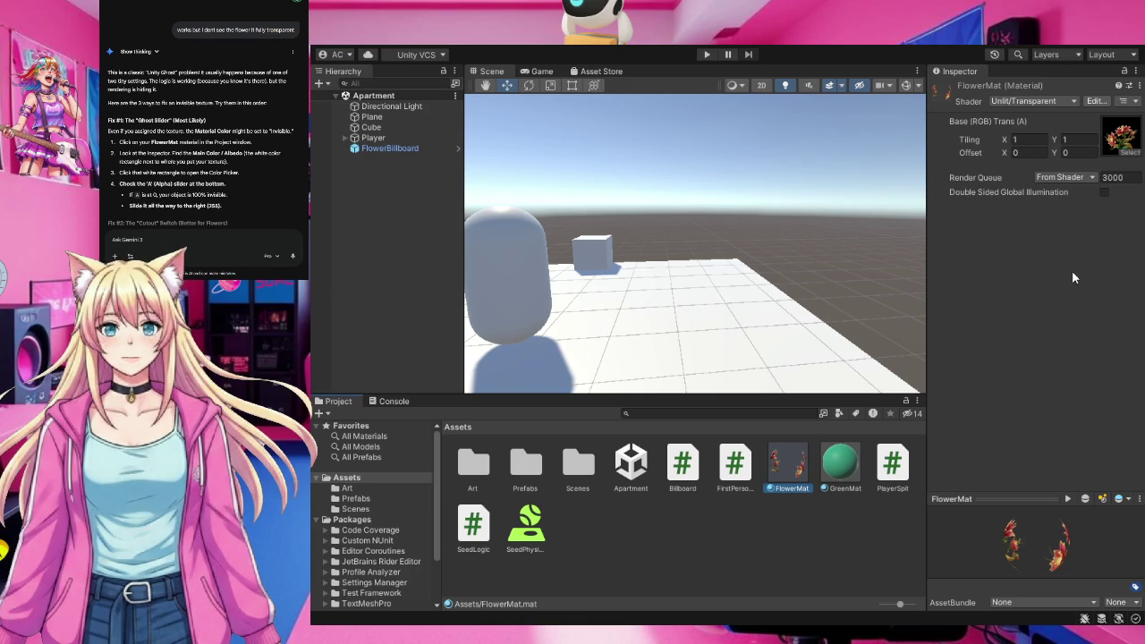
{"action": "left_click", "coordinate": [1019, 100]}
{"action": "left_click", "coordinate": [1126, 134]}
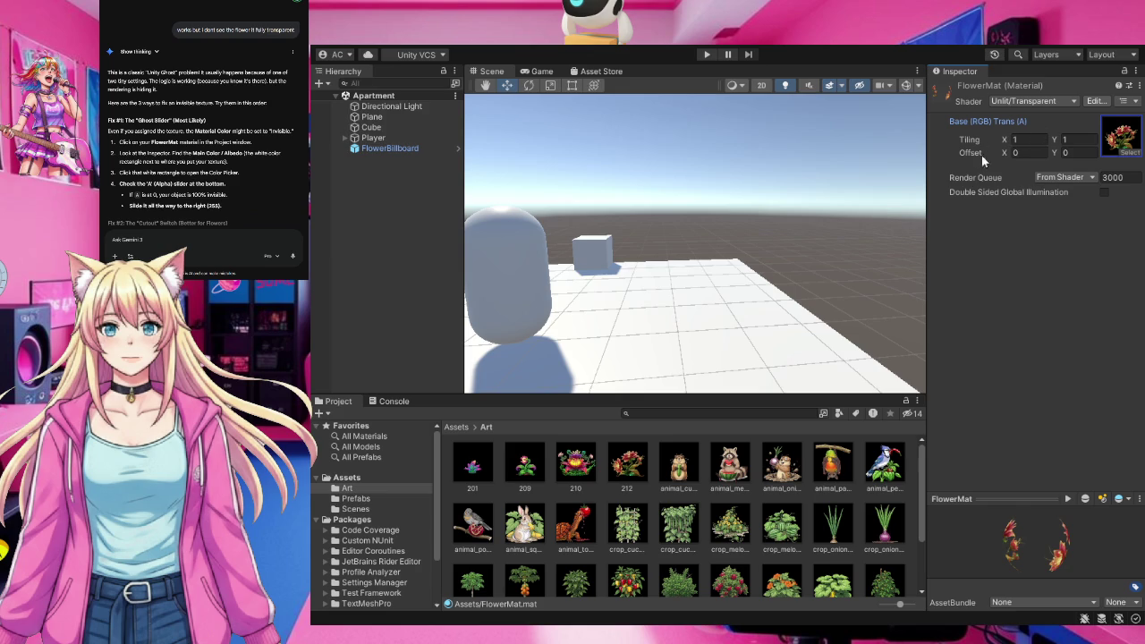
Cycle FlowerMat's material preview through several different mesh shapes.
{"action": "left_click", "coordinate": [1064, 268]}
{"action": "left_click", "coordinate": [1085, 500]}
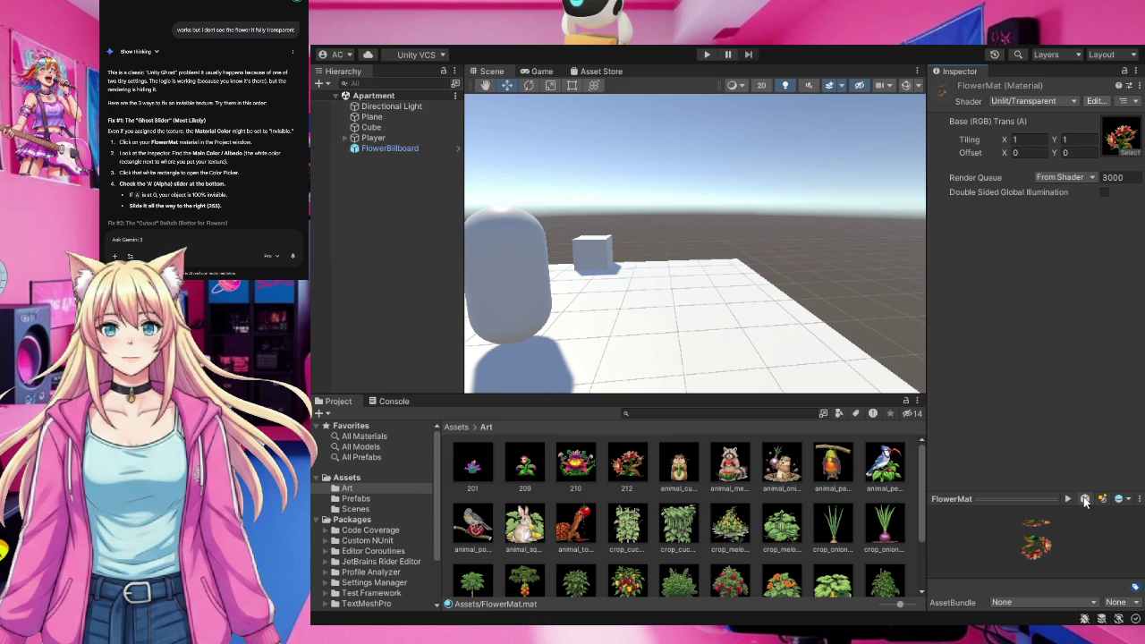
{"action": "left_click", "coordinate": [1085, 500]}
{"action": "left_click", "coordinate": [1085, 499]}
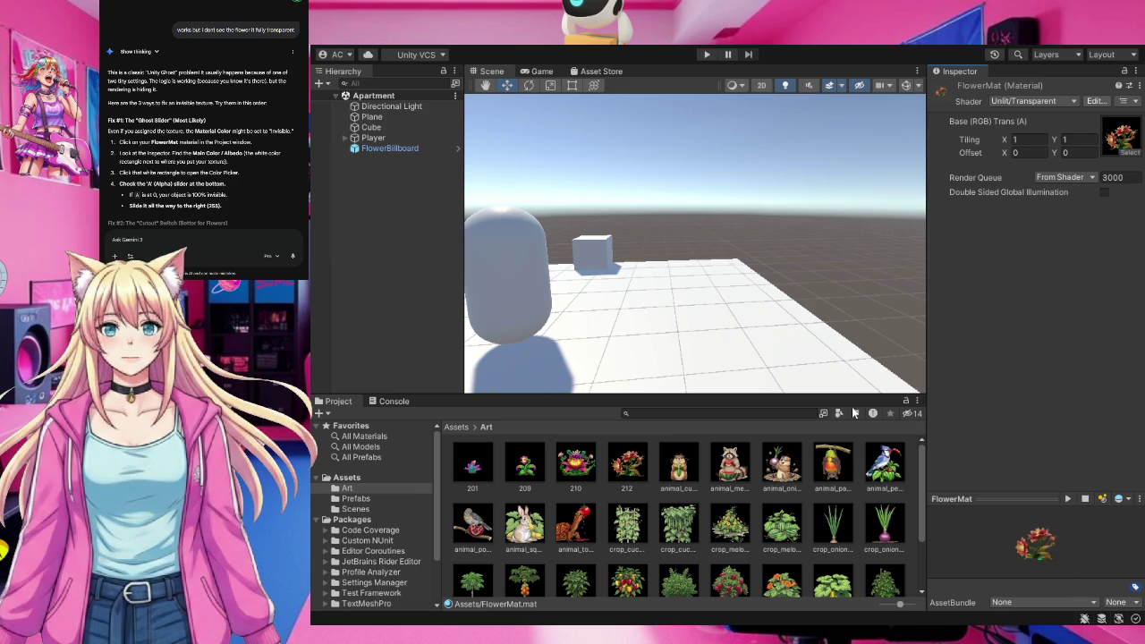
Reselect FlowerBillboard to review its components and return to the Assets root folder.
{"action": "left_click", "coordinate": [394, 149]}
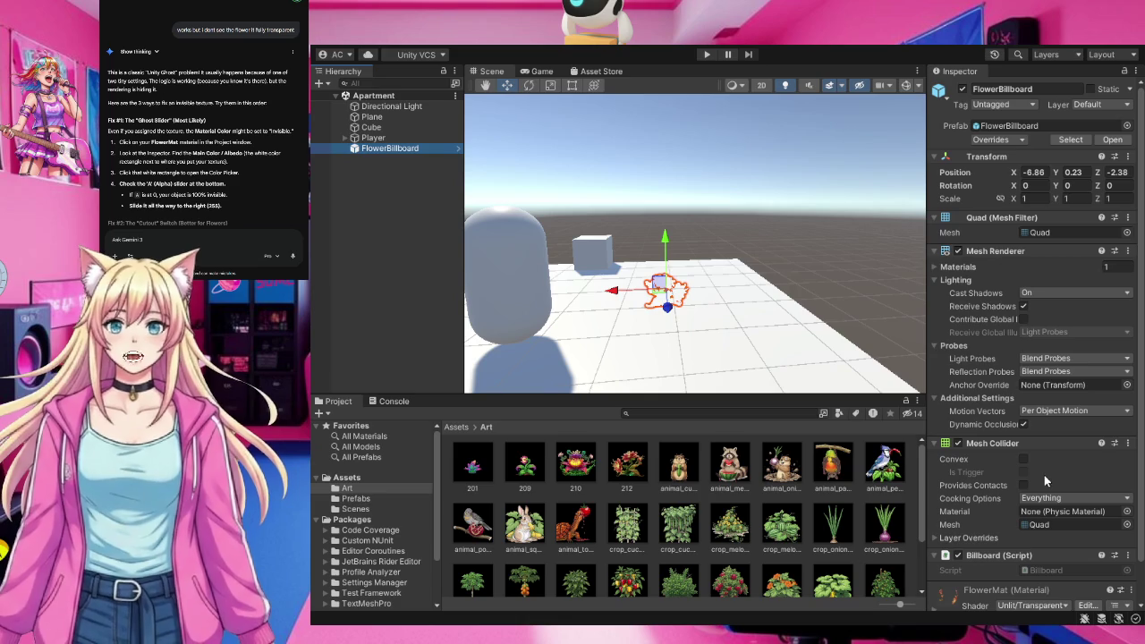
{"action": "scroll", "coordinate": [1054, 479], "scroll_direction": "down", "scroll_amount": 2}
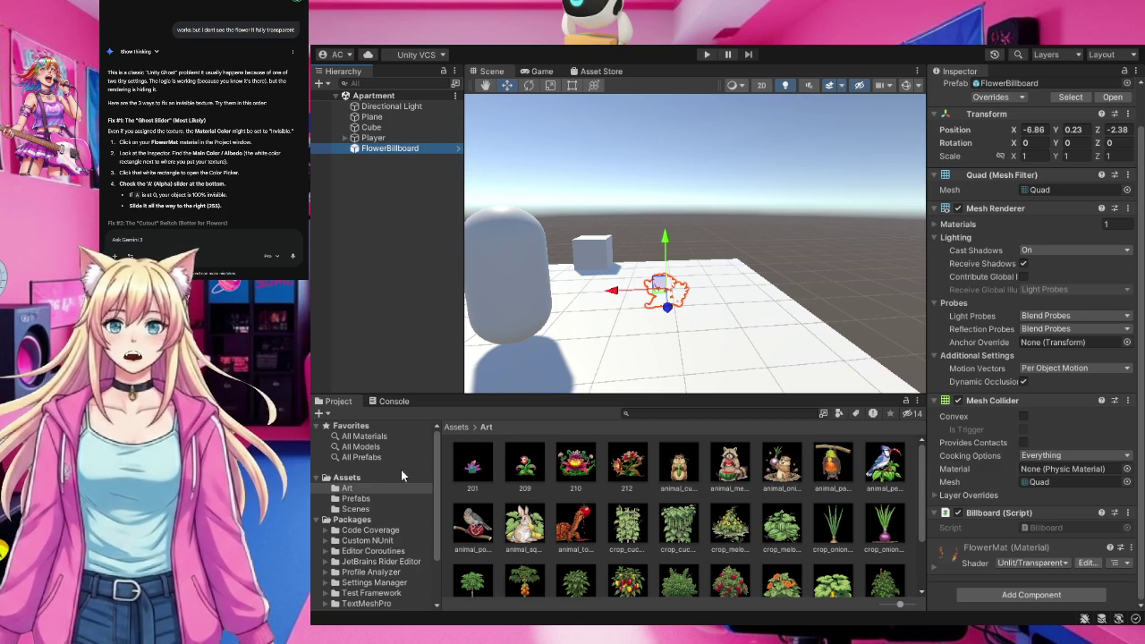
{"action": "left_click", "coordinate": [347, 478]}
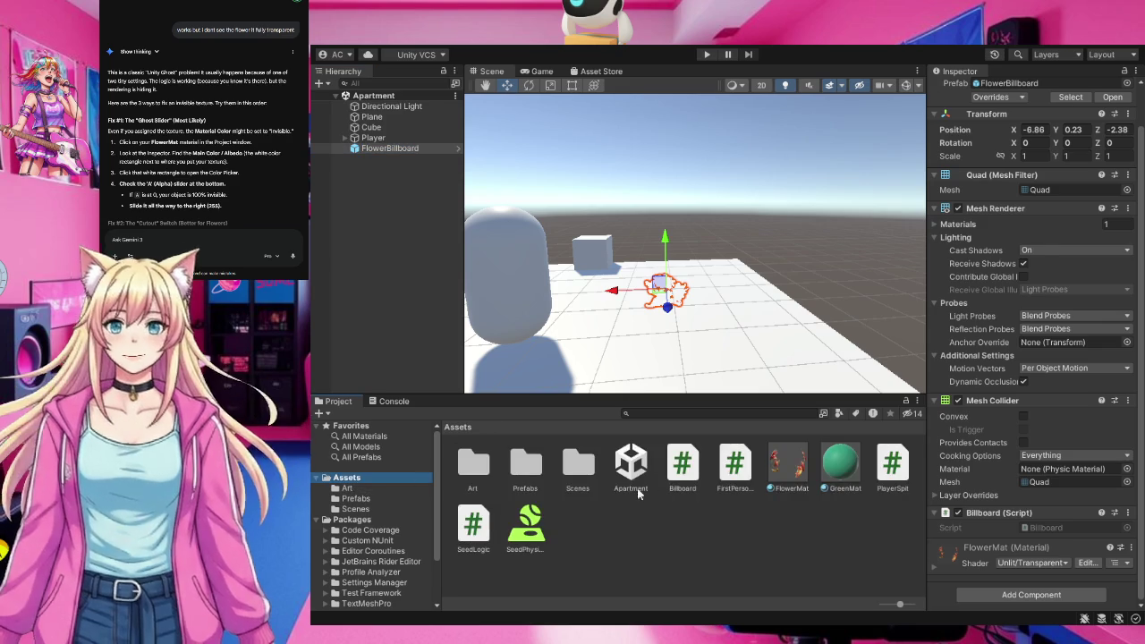
Show FlowerMat's Unlit/Transparent settings in a wider Inspector and animate its flower preview.
{"action": "left_click", "coordinate": [786, 464]}
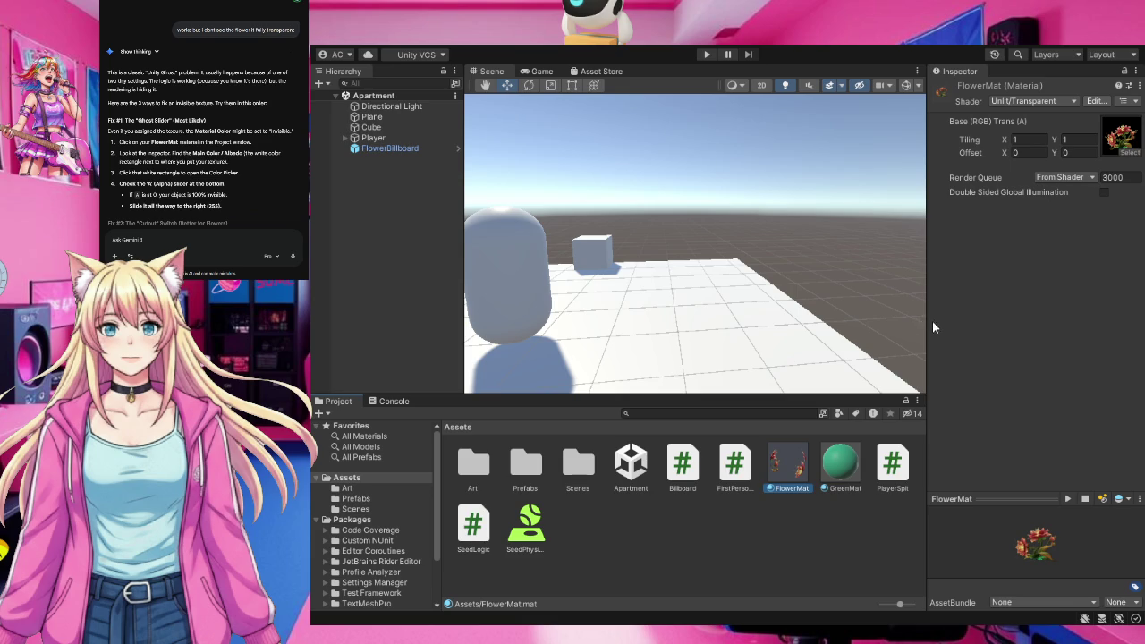
{"action": "left_click_drag", "start_coordinate": [927, 320], "coordinate": [664, 320]}
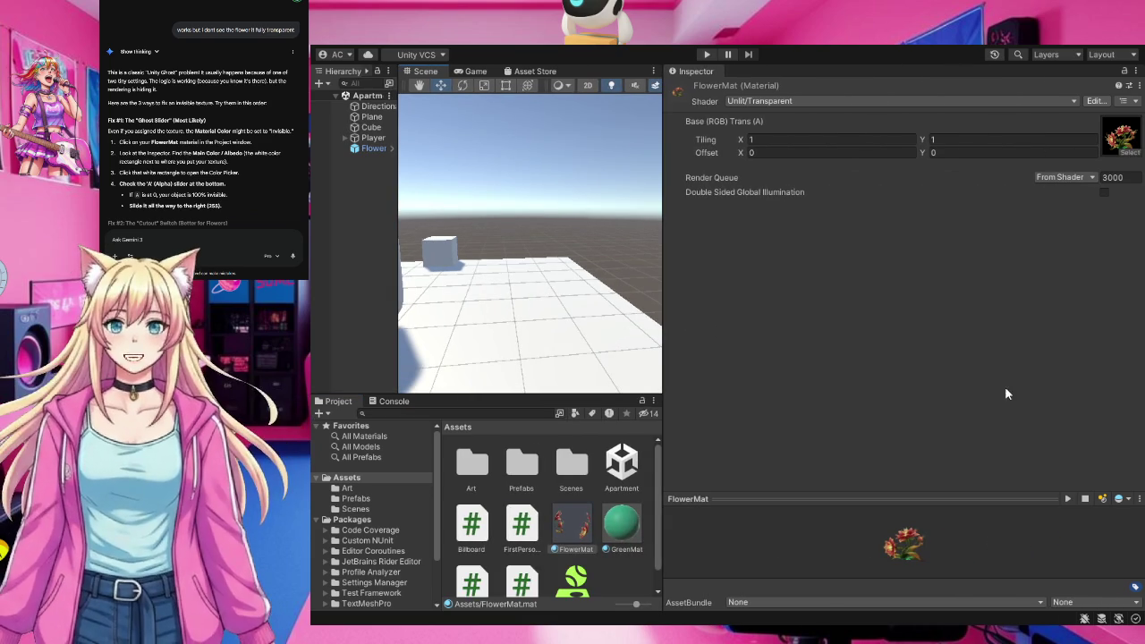
{"action": "left_click", "coordinate": [1067, 499]}
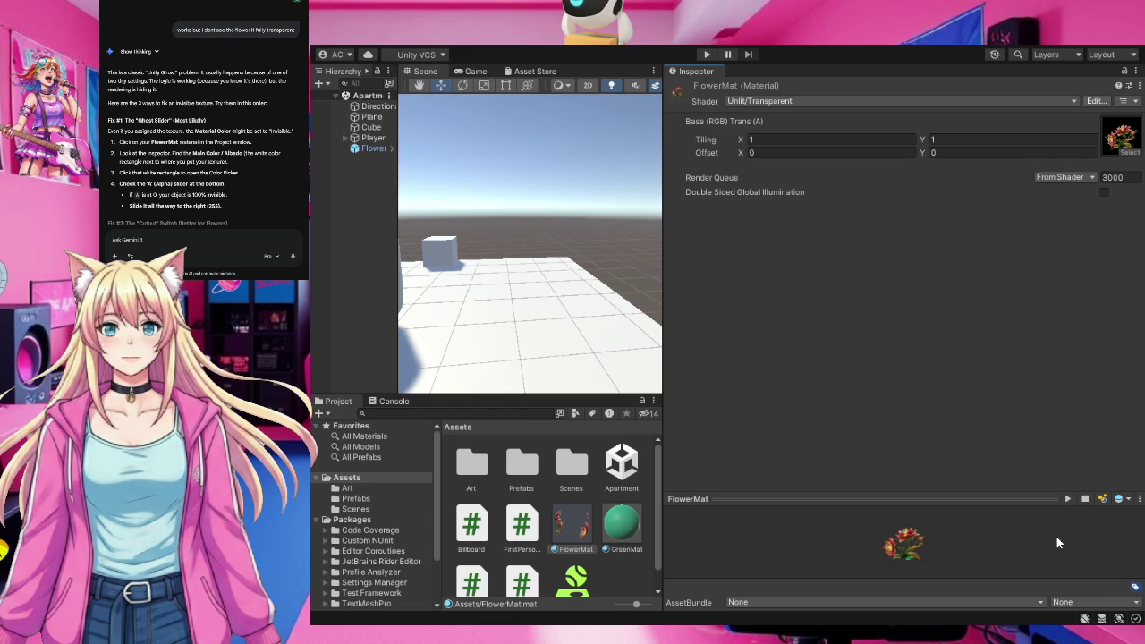
{"action": "left_click", "coordinate": [1106, 608]}
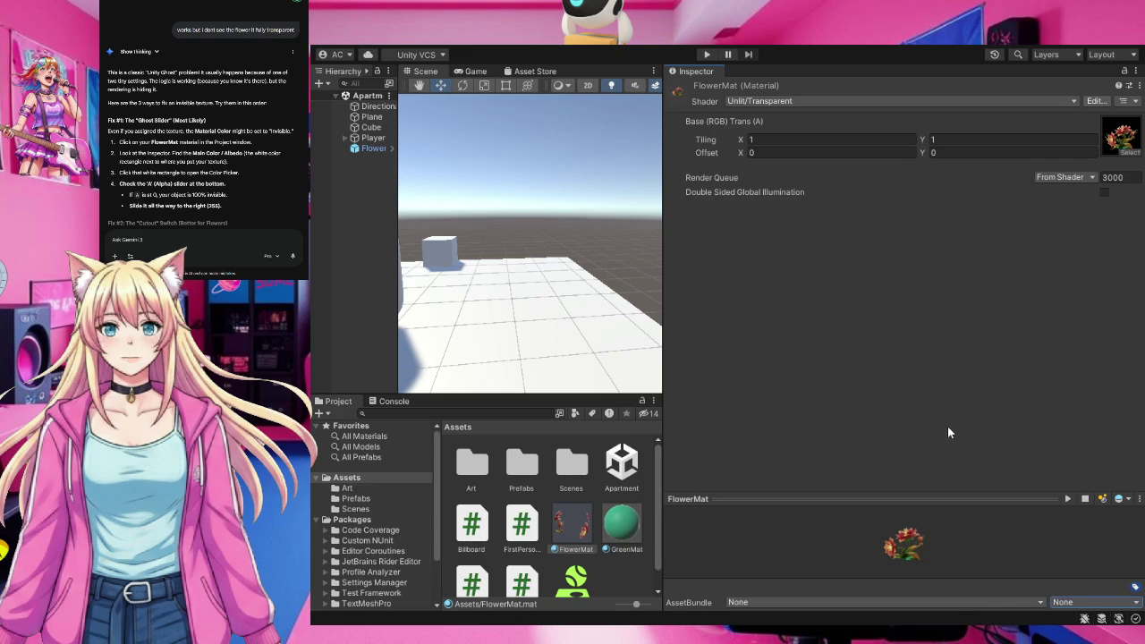
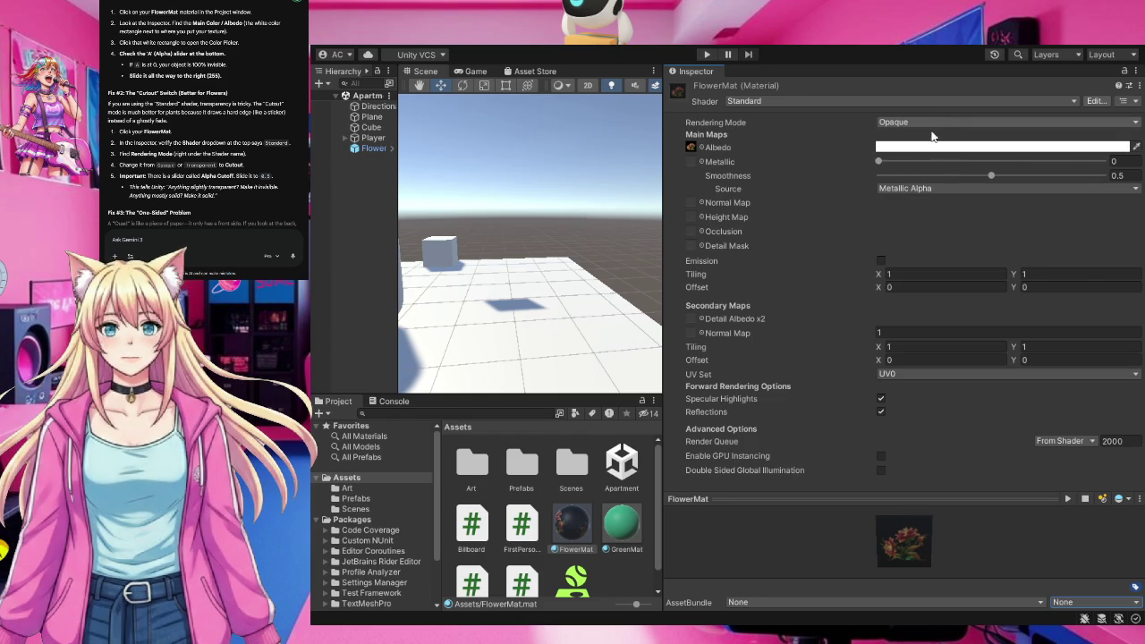
Set FlowerMat's Rendering Mode to Transparent, then Cutout with alpha cutoff 0.5, and check the preview.
{"action": "left_click", "coordinate": [921, 182]}
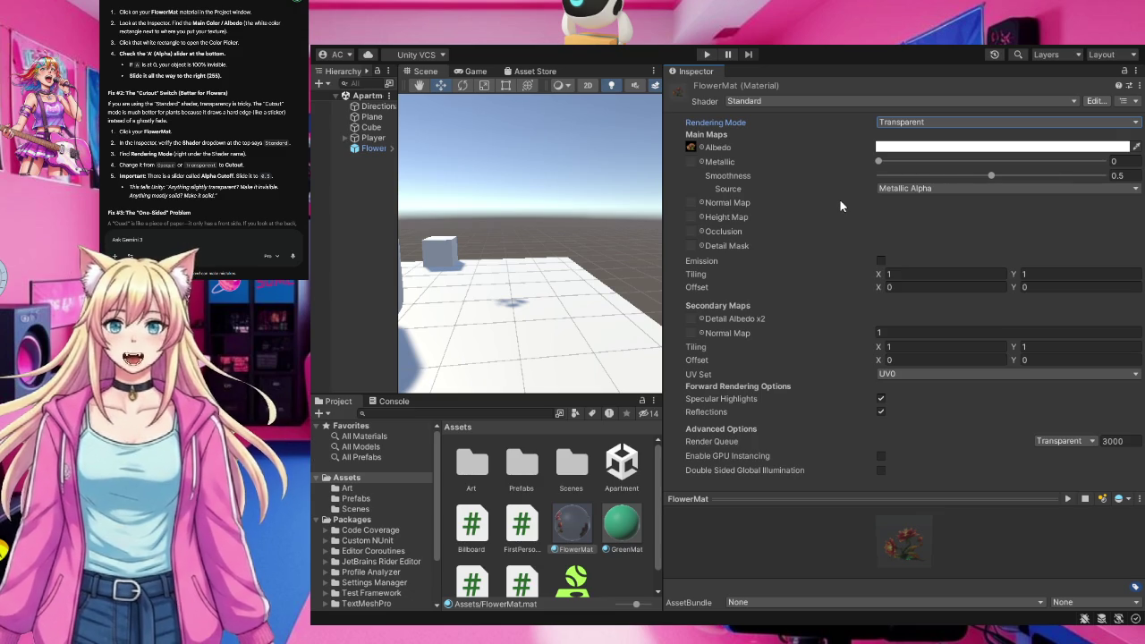
{"action": "left_click", "coordinate": [952, 122]}
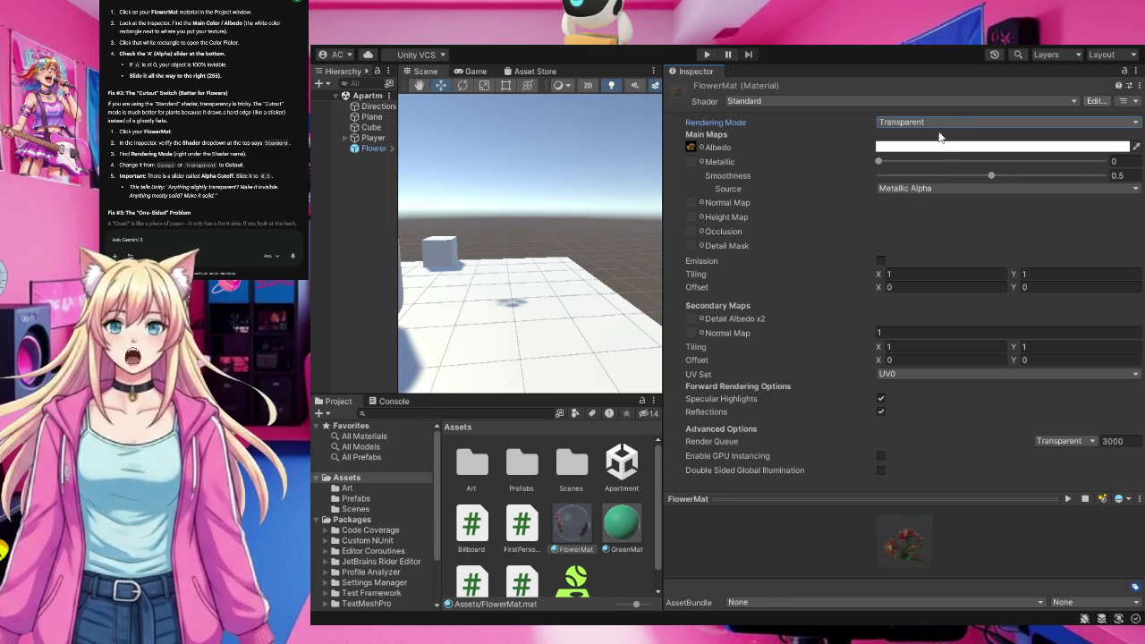
{"action": "left_click", "coordinate": [931, 154]}
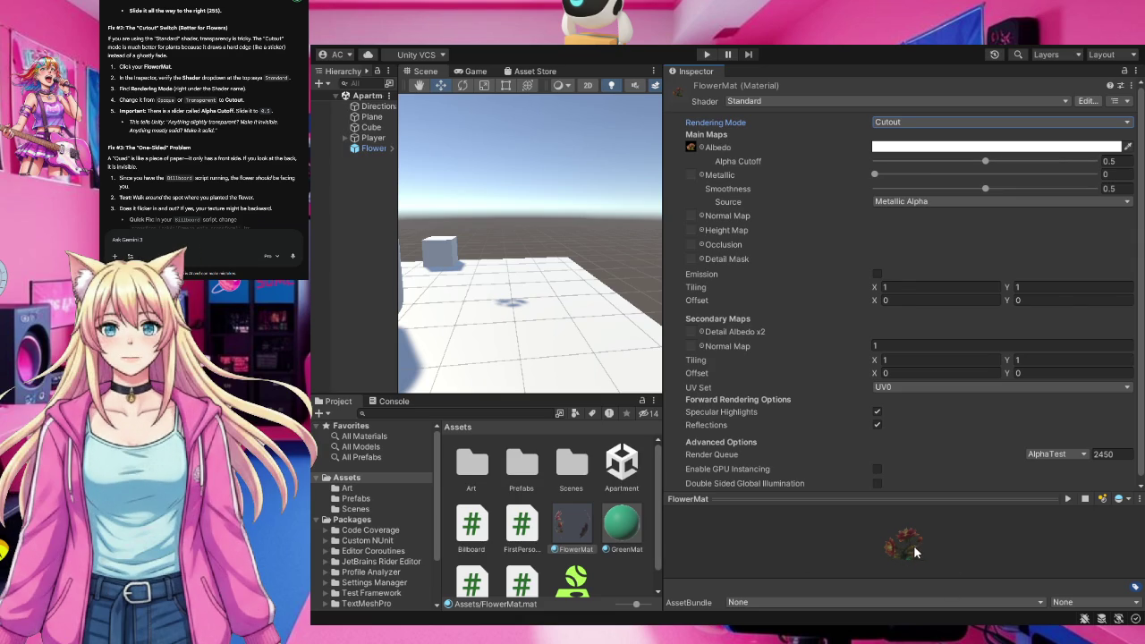
{"action": "left_click_drag", "start_coordinate": [902, 542], "coordinate": [955, 546]}
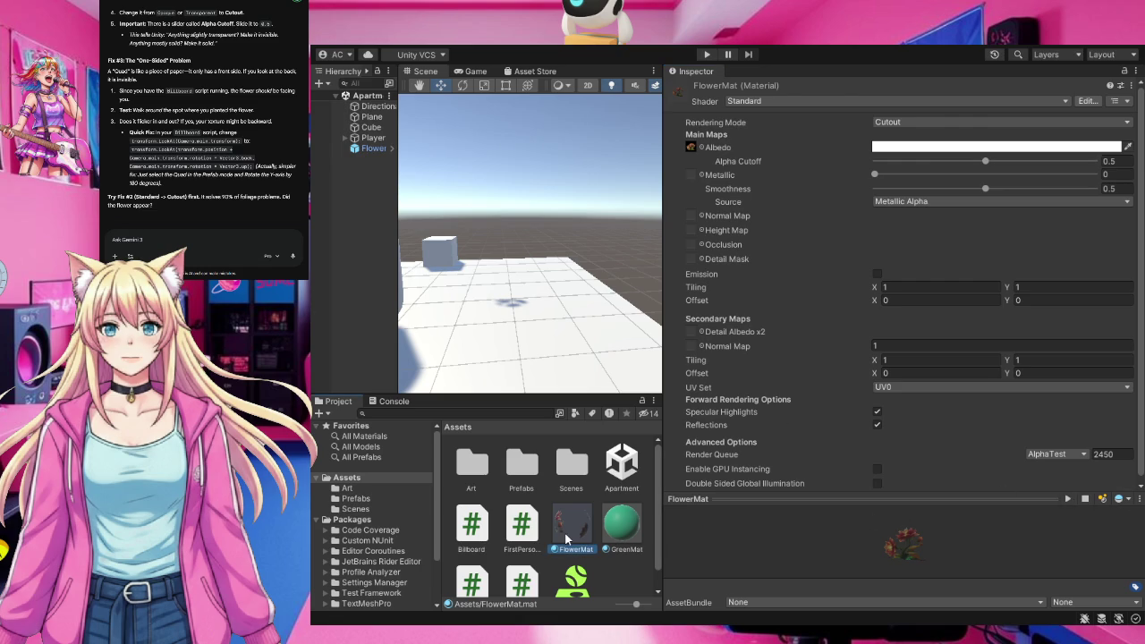
Review the Flower object's Billboard script and Cutout FlowerMat settings, then paste a screenshot into Gemini.
{"action": "left_click", "coordinate": [374, 148]}
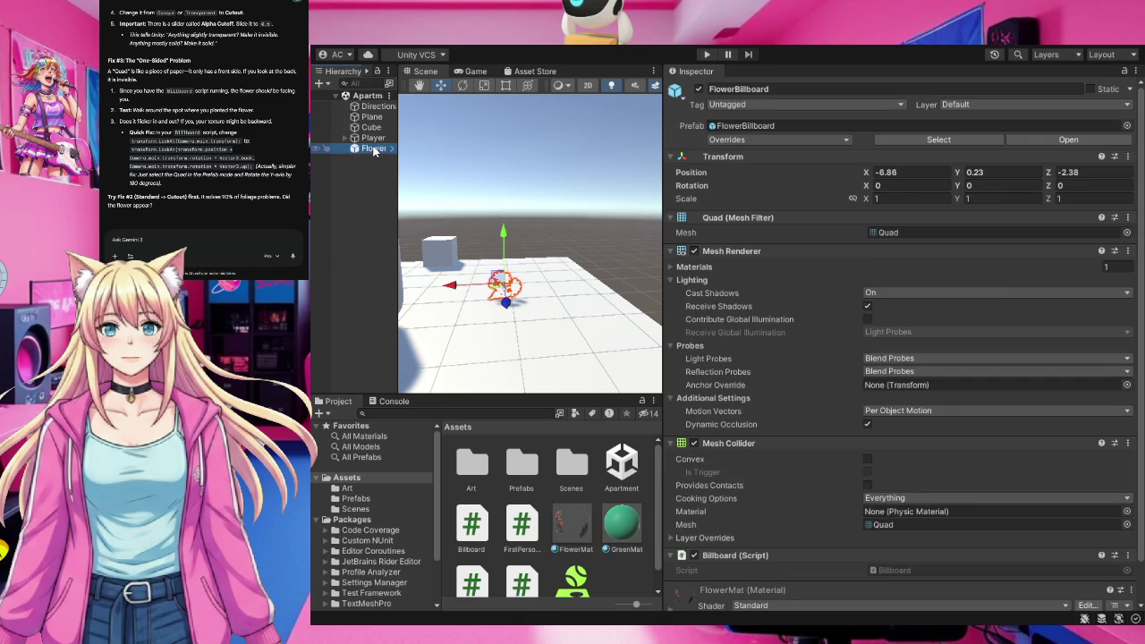
{"action": "scroll", "coordinate": [1046, 507], "scroll_direction": "down", "scroll_amount": 2}
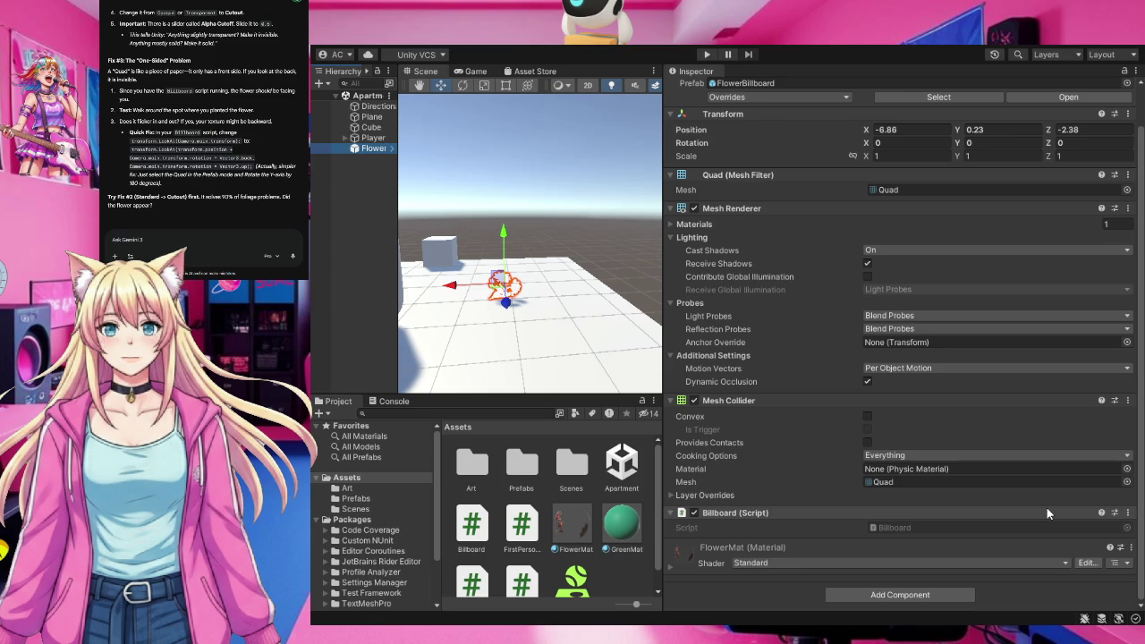
{"action": "left_click", "coordinate": [684, 554]}
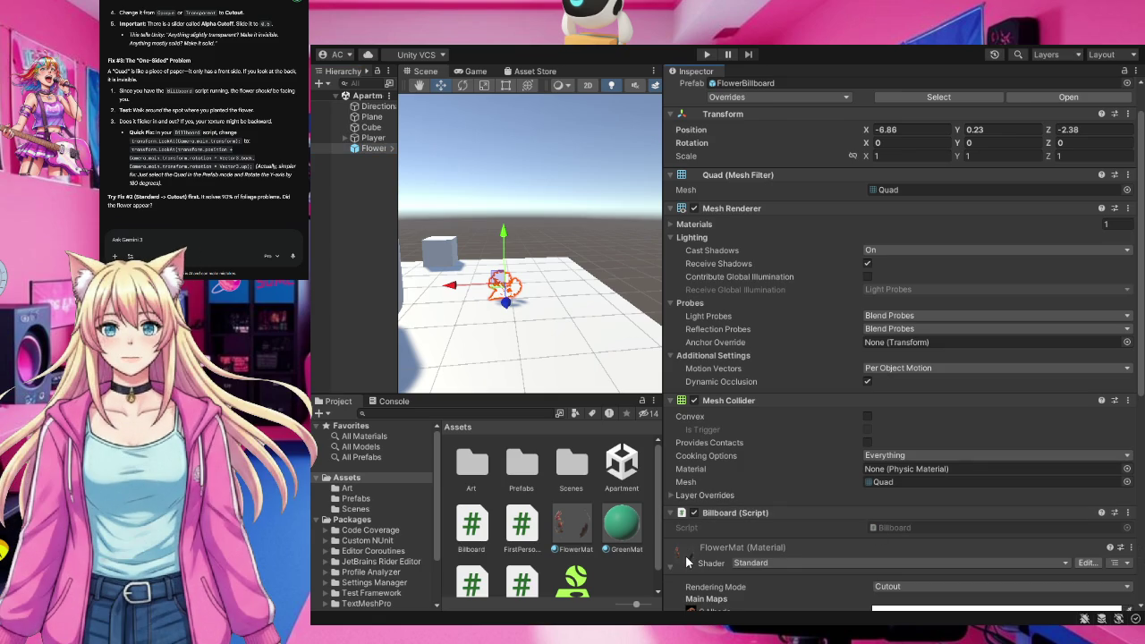
{"action": "scroll", "coordinate": [828, 536], "scroll_direction": "down", "scroll_amount": 5}
{"action": "scroll", "coordinate": [829, 543], "scroll_direction": "down", "scroll_amount": 2}
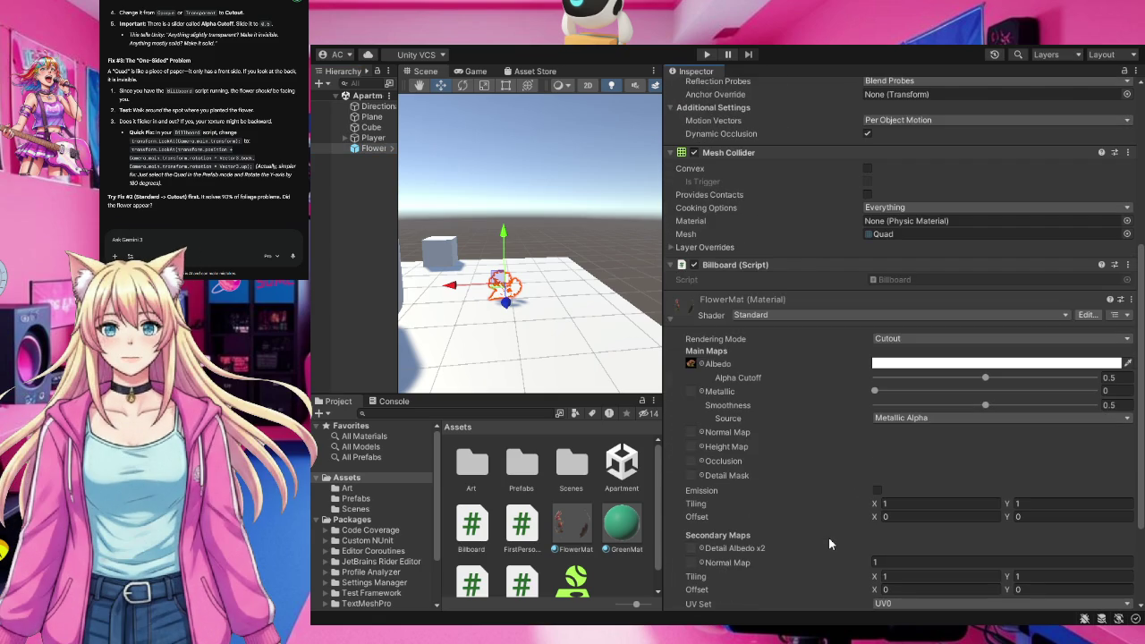
{"action": "scroll", "coordinate": [828, 543], "scroll_direction": "down", "scroll_amount": 1}
{"action": "scroll", "coordinate": [828, 543], "scroll_direction": "down", "scroll_amount": 1}
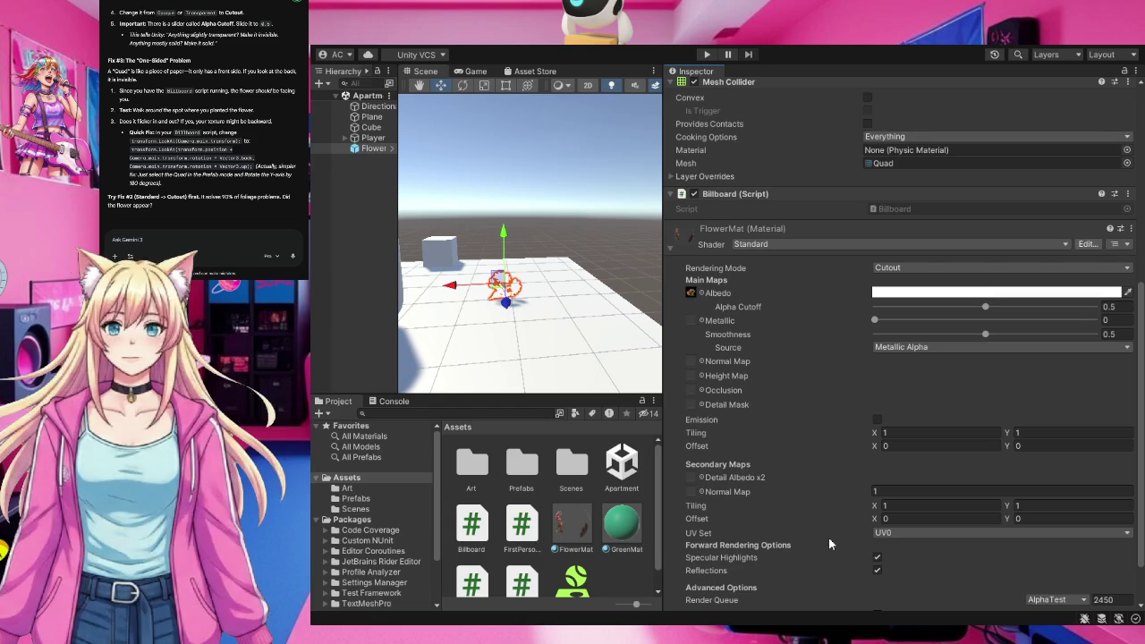
{"action": "scroll", "coordinate": [828, 544], "scroll_direction": "down", "scroll_amount": 1}
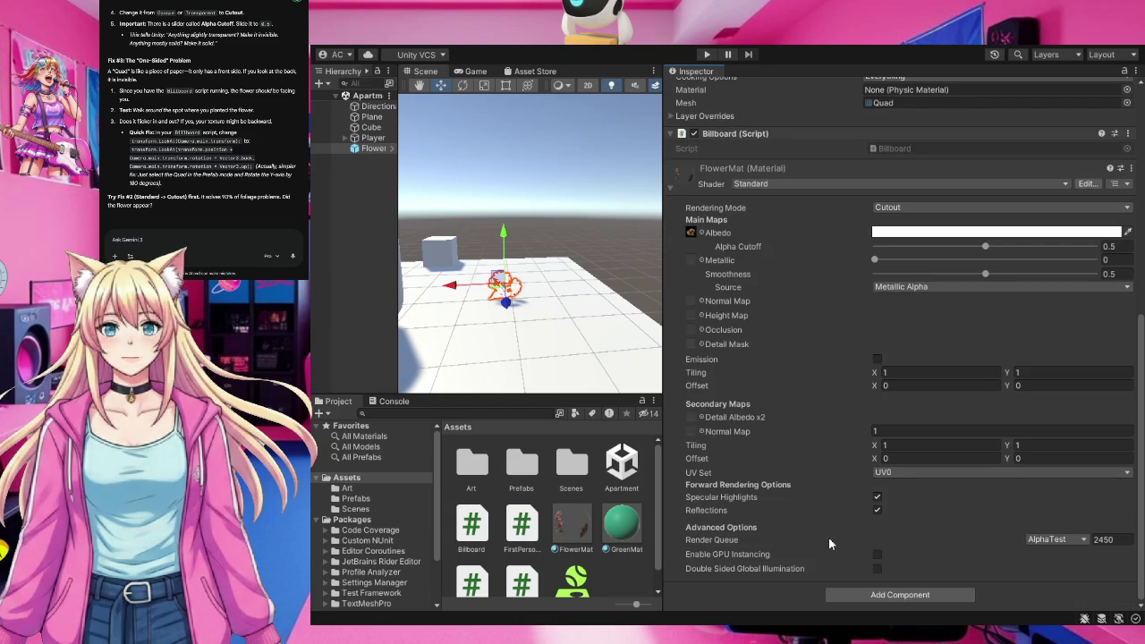
{"action": "scroll", "coordinate": [828, 541], "scroll_direction": "up", "scroll_amount": 2}
{"action": "scroll", "coordinate": [828, 544], "scroll_direction": "up", "scroll_amount": 2}
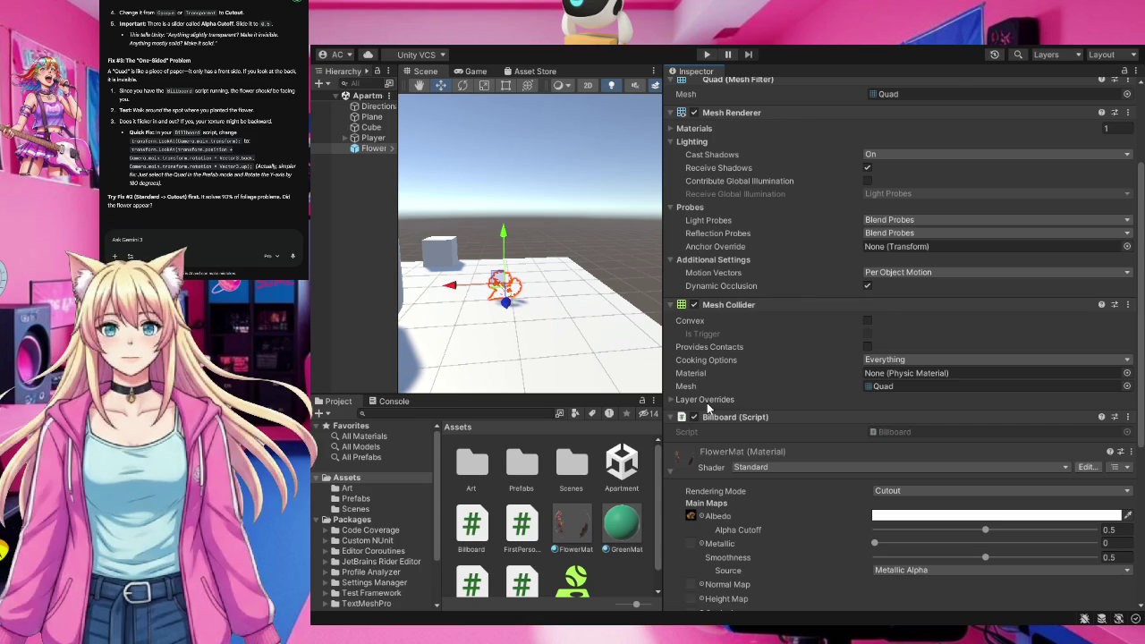
{"action": "scroll", "coordinate": [706, 402], "scroll_direction": "up", "scroll_amount": 1}
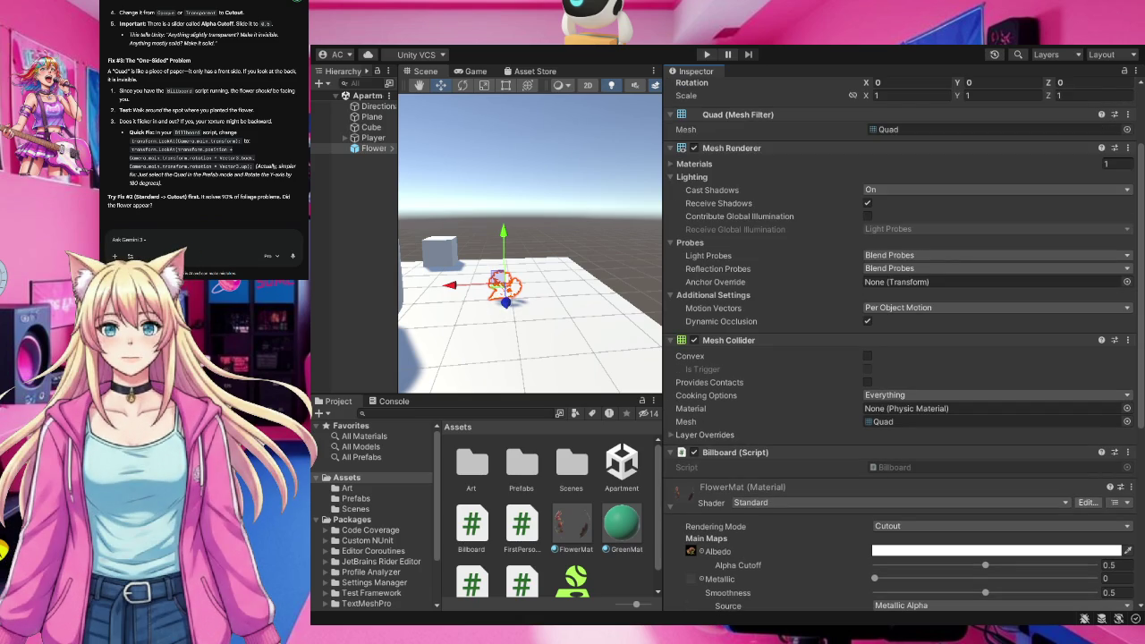
{"action": "key", "text": "ctrl+v"}
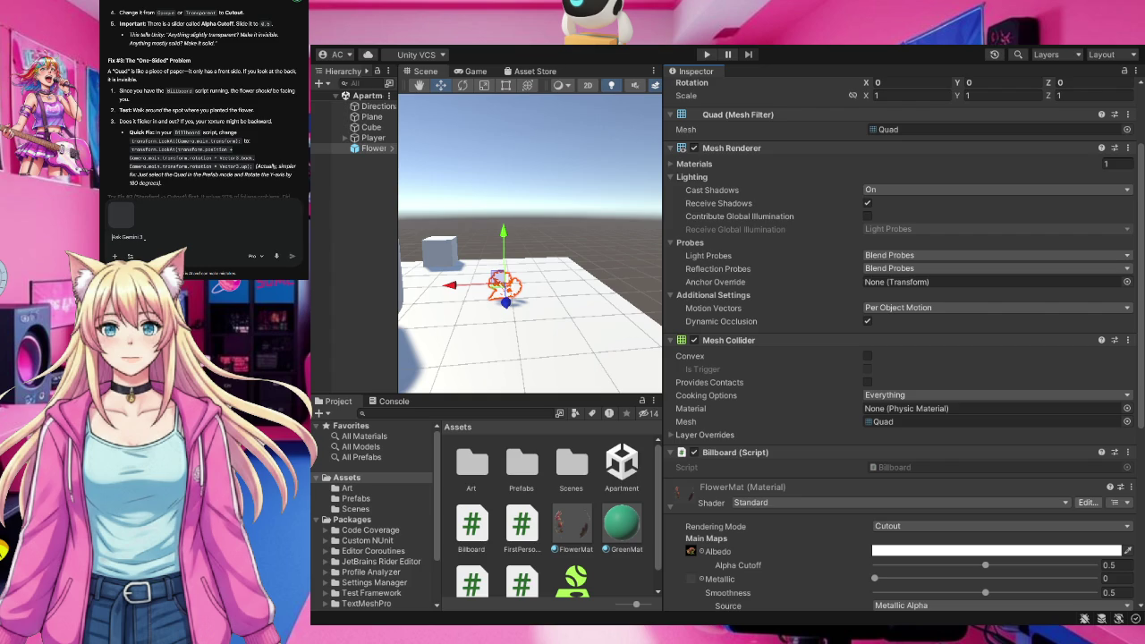
Send the screenshot question to Gemini and read its advice to switch FlowerMat to an Unlit shader.
{"action": "key", "text": "Return"}
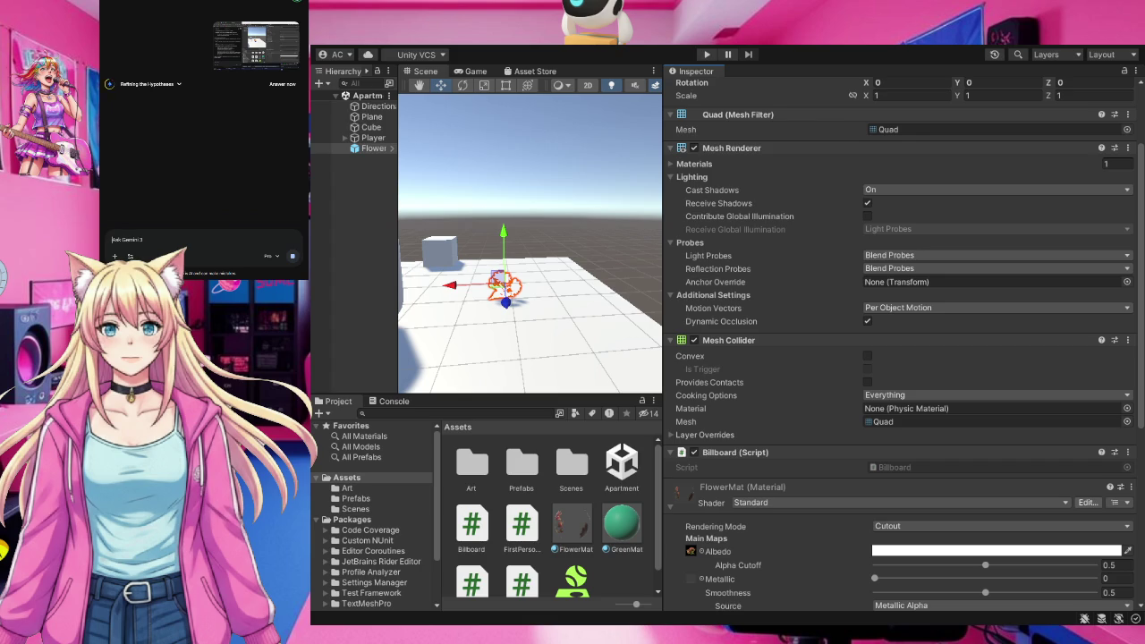
{"action": "scroll", "coordinate": [904, 344], "scroll_direction": "down", "scroll_amount": 2}
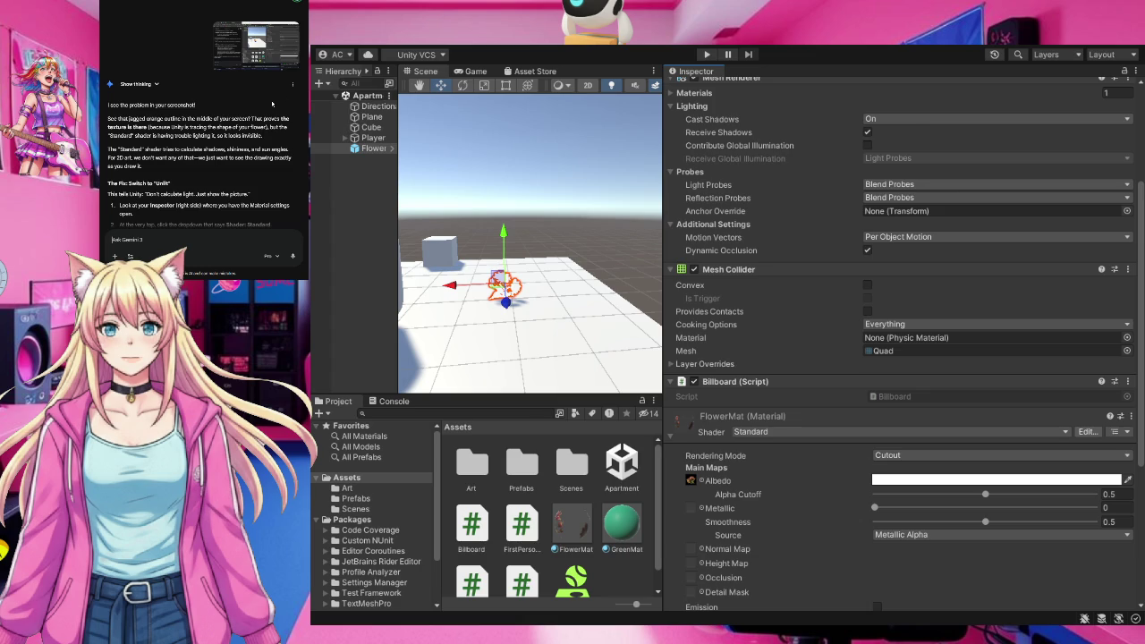
{"action": "left_click", "coordinate": [179, 242]}
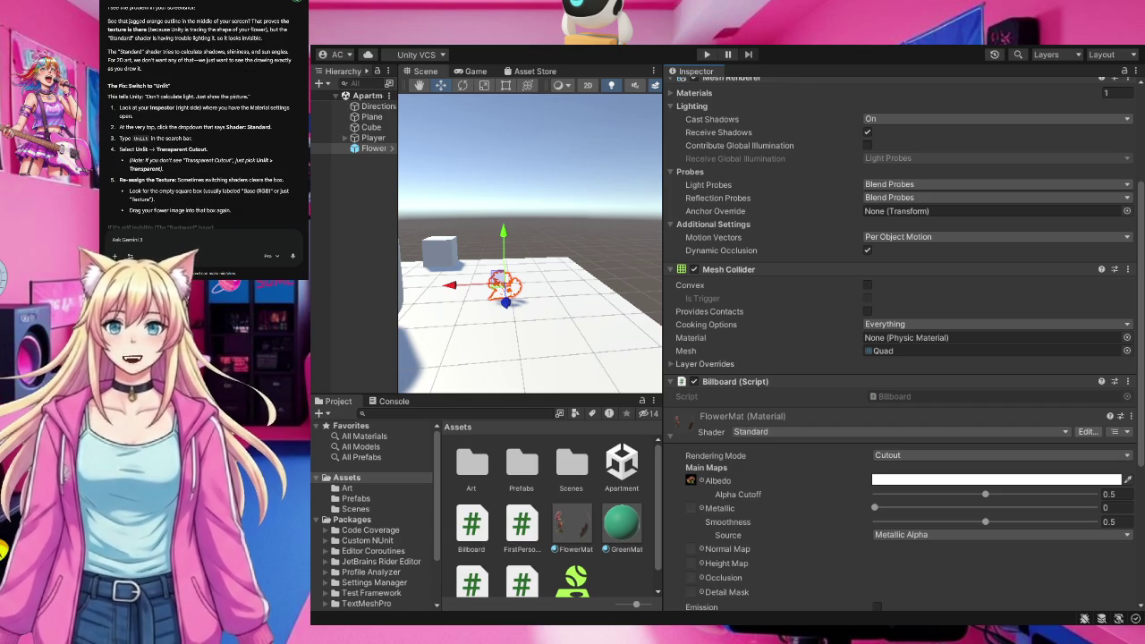
{"action": "left_click", "coordinate": [572, 526]}
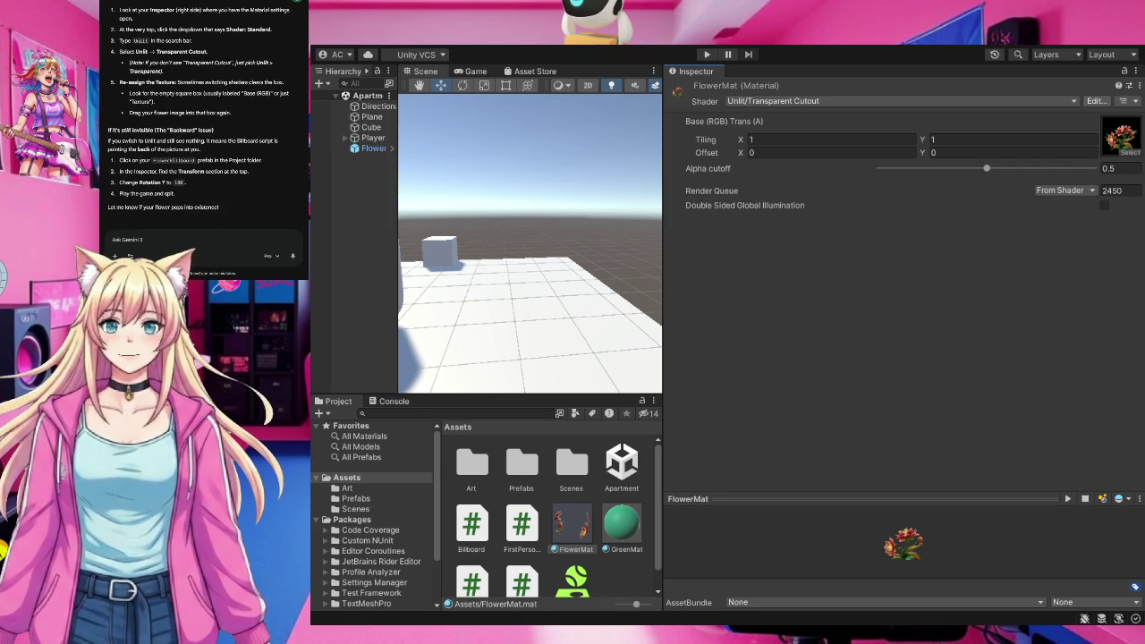
Select the Flower object to show its components in the Inspector.
{"action": "left_click", "coordinate": [374, 149]}
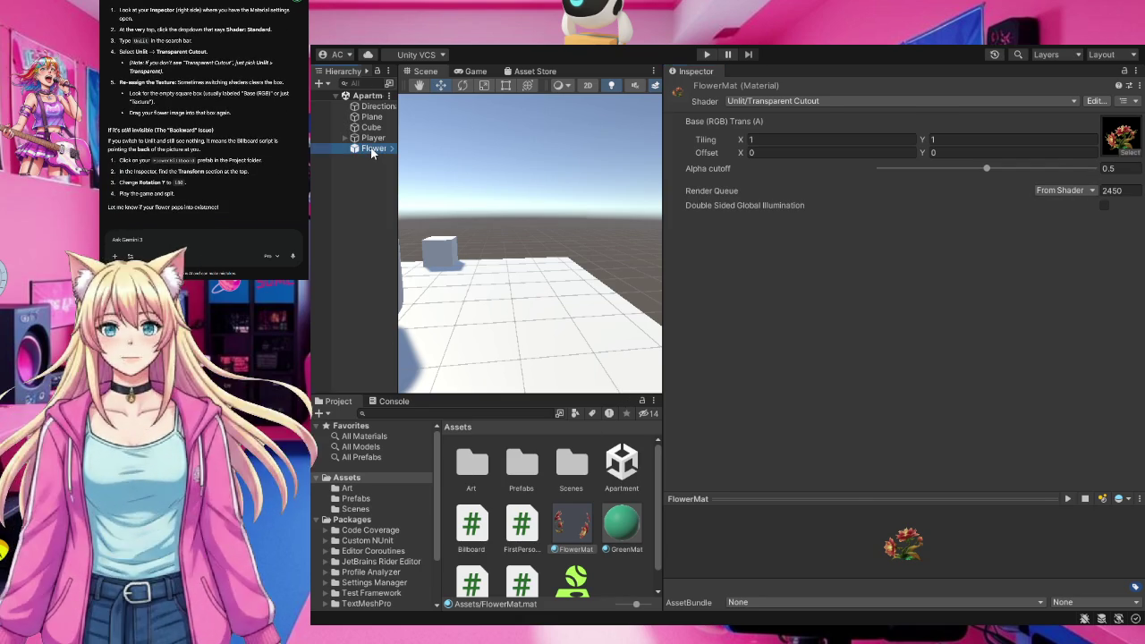
{"action": "left_click", "coordinate": [571, 534]}
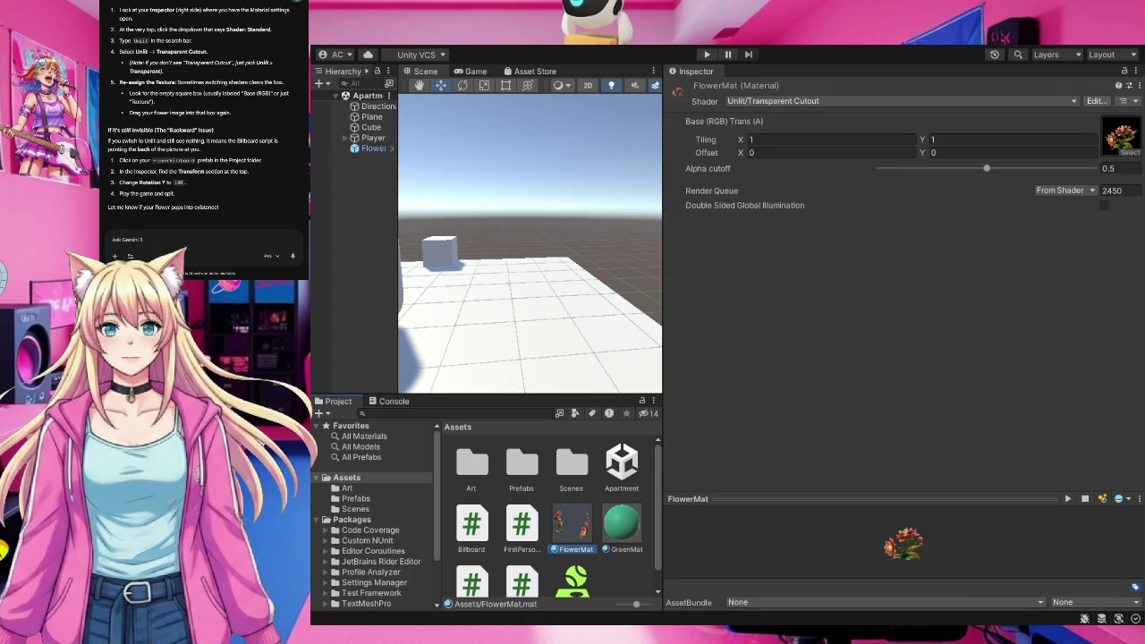
{"action": "left_click", "coordinate": [370, 149]}
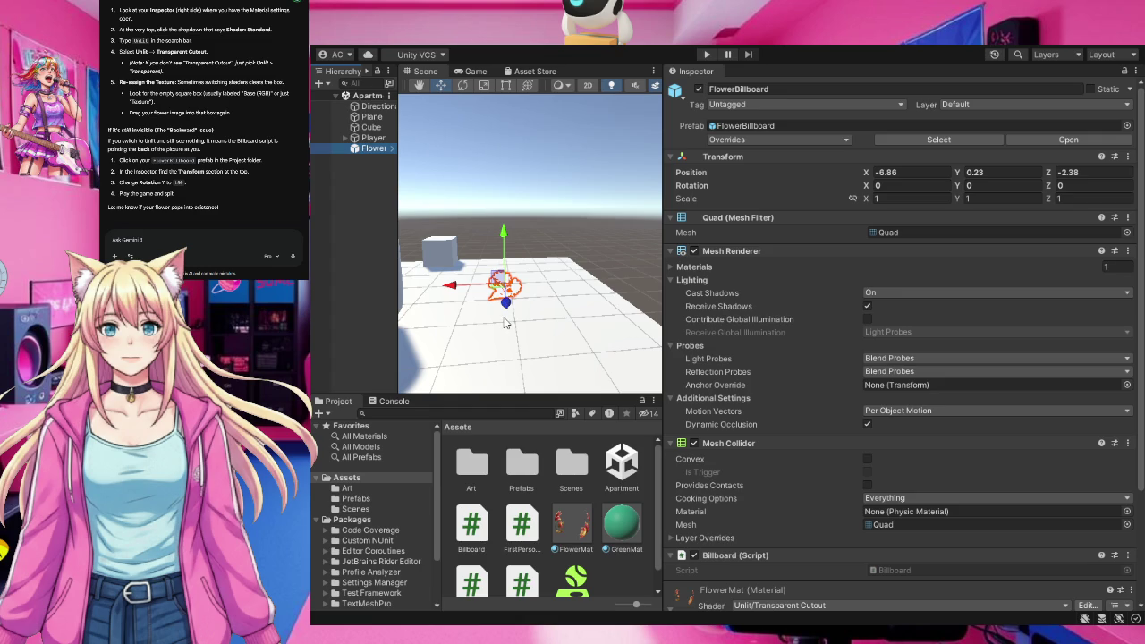
{"action": "left_click_drag", "start_coordinate": [505, 322], "coordinate": [494, 323]}
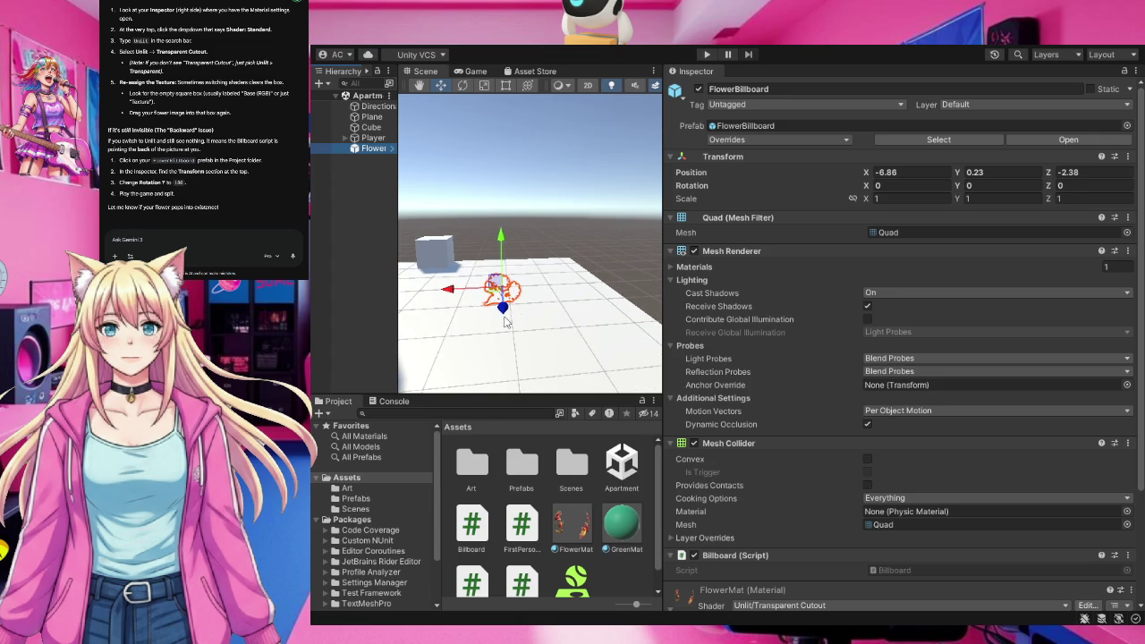
{"action": "left_click", "coordinate": [571, 526]}
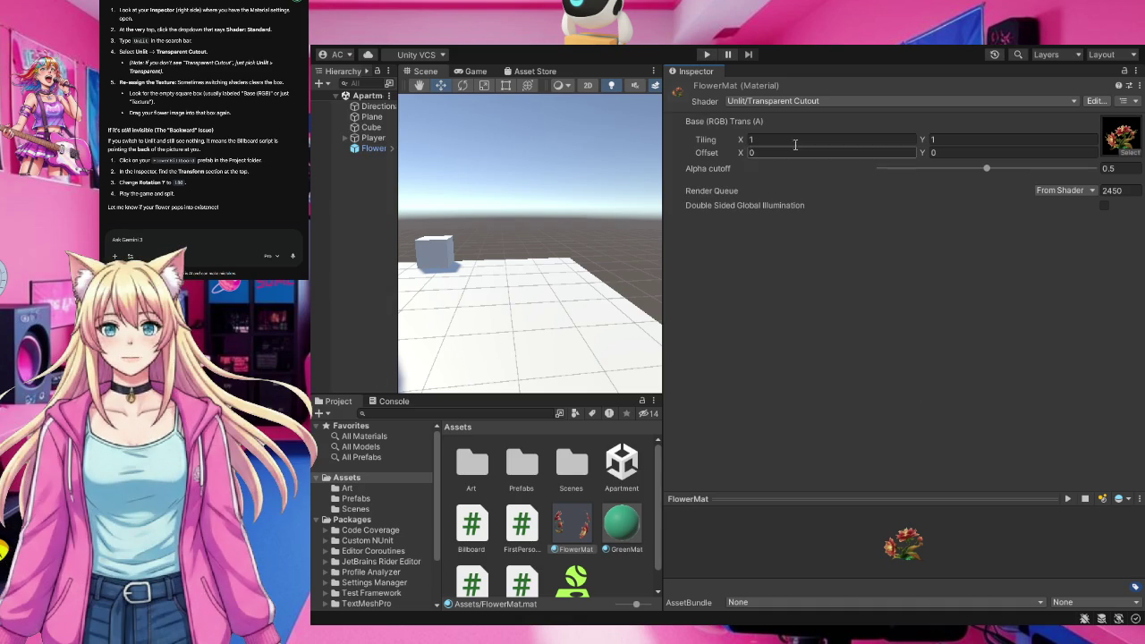
Enter Play mode so the seeds spawn FlowerBillboard objects.
{"action": "left_click", "coordinate": [708, 56]}
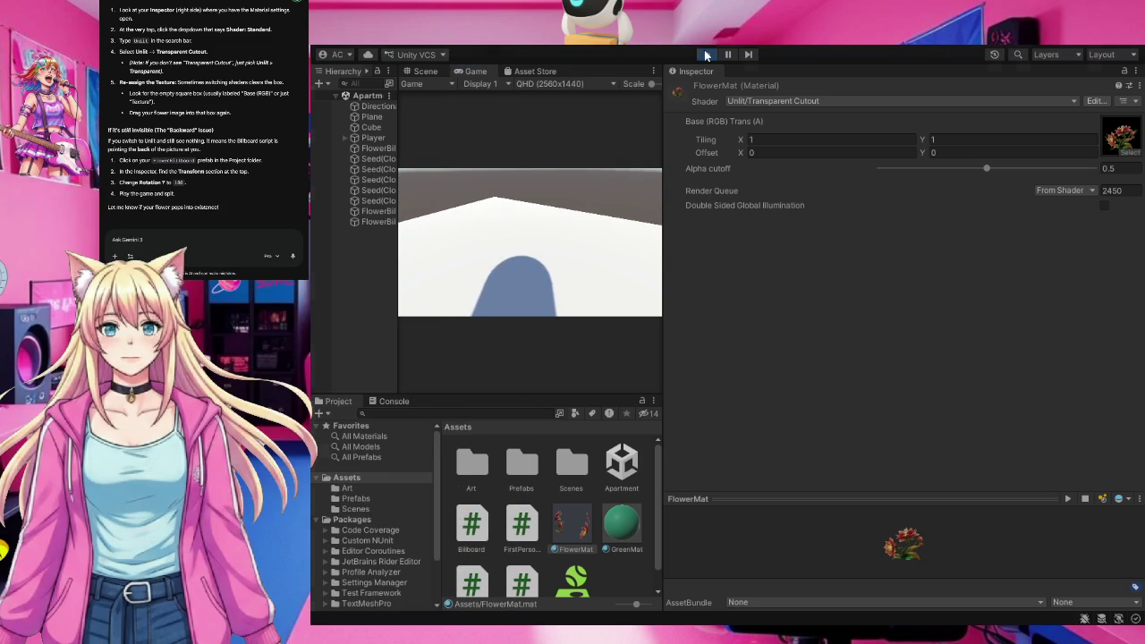
Stop Play mode and send Gemini the message 'made a flower but I see nothing'.
{"action": "left_click", "coordinate": [707, 53]}
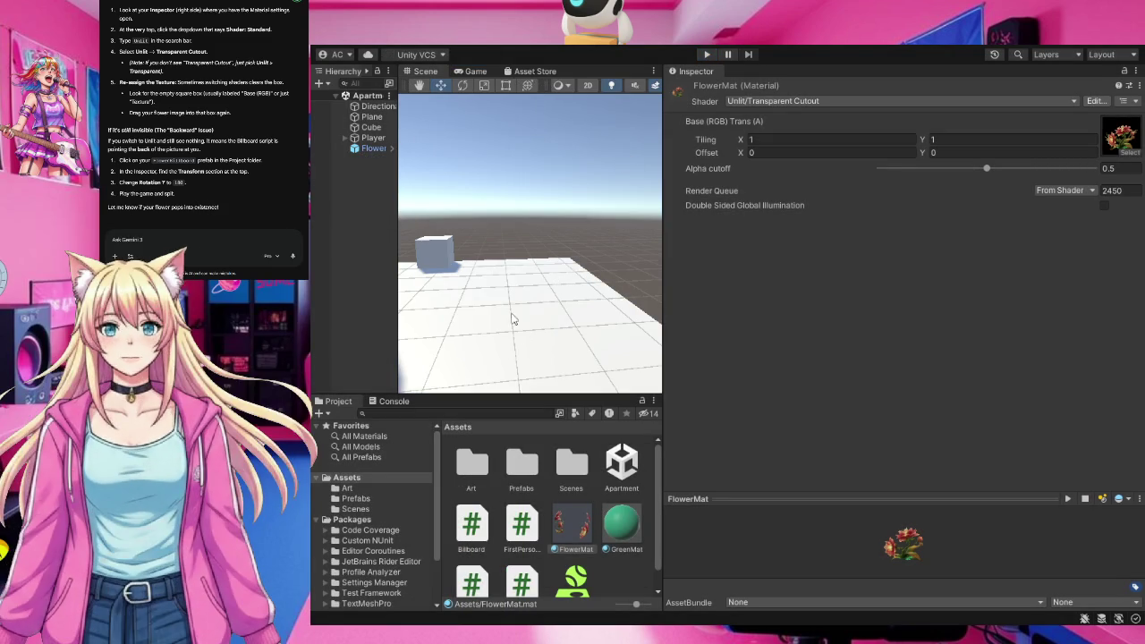
{"action": "left_click", "coordinate": [112, 240]}
{"action": "type", "text": "made a flower but I see nothing"}
{"action": "key", "text": "Return"}
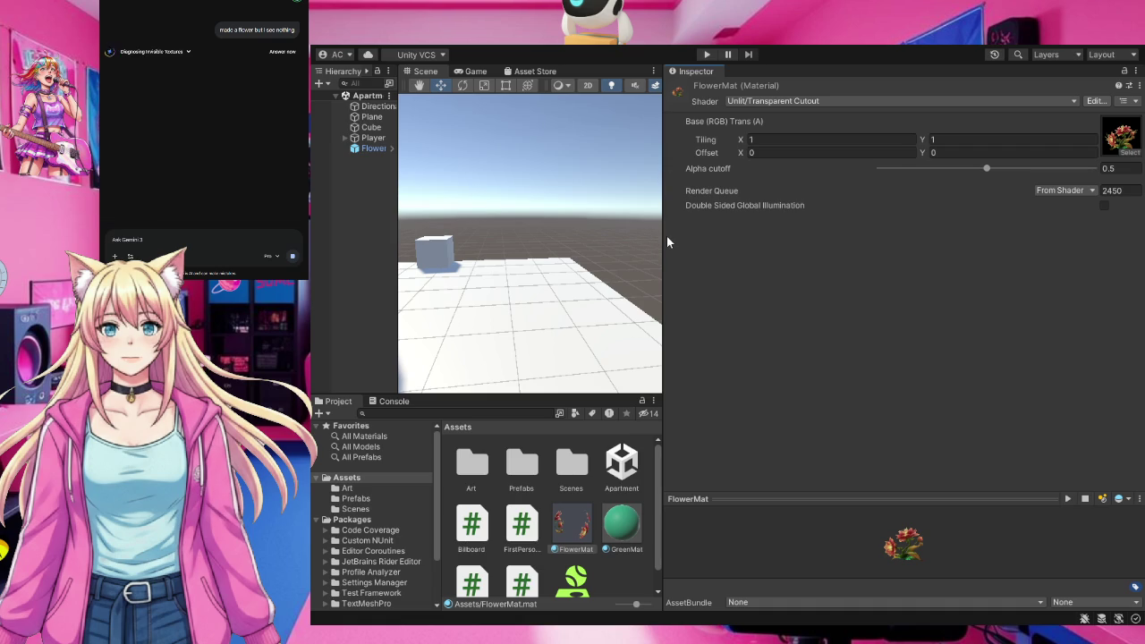
{"action": "mouse_move", "coordinate": [664, 237]}
{"action": "left_mouse_down"}
{"action": "mouse_move", "coordinate": [764, 276]}
{"action": "mouse_move", "coordinate": [959, 291]}
{"action": "mouse_move", "coordinate": [944, 291]}
{"action": "left_mouse_up"}
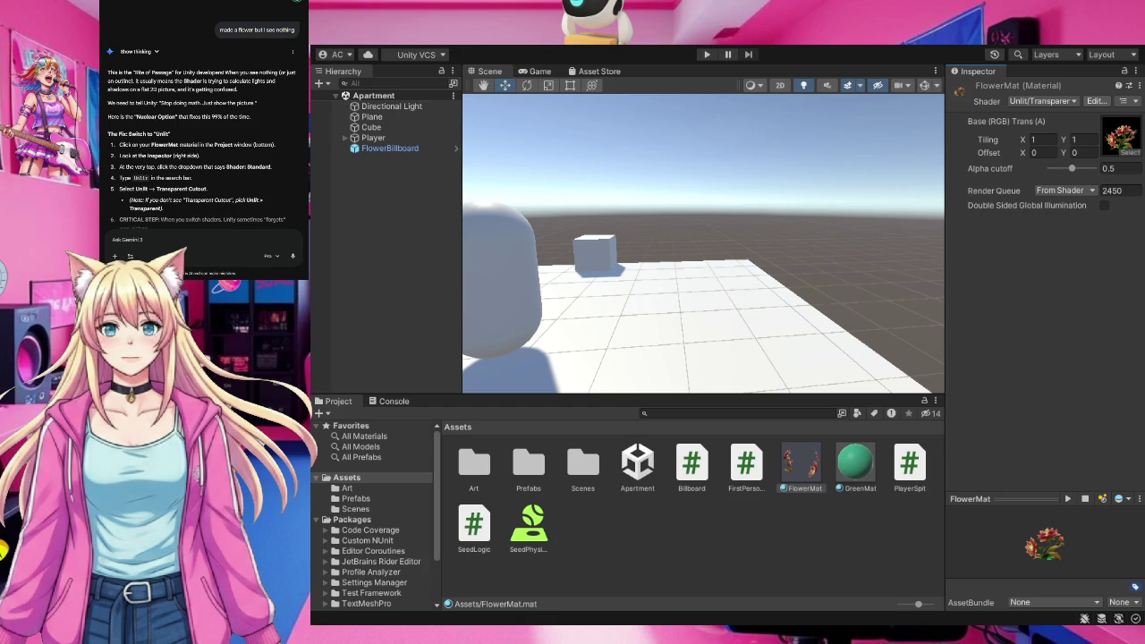
Widen the Scene and Project panels, undo a stray change, and locate FlowerMat's current texture.
{"action": "scroll", "coordinate": [203, 123], "scroll_direction": "down", "scroll_amount": 1}
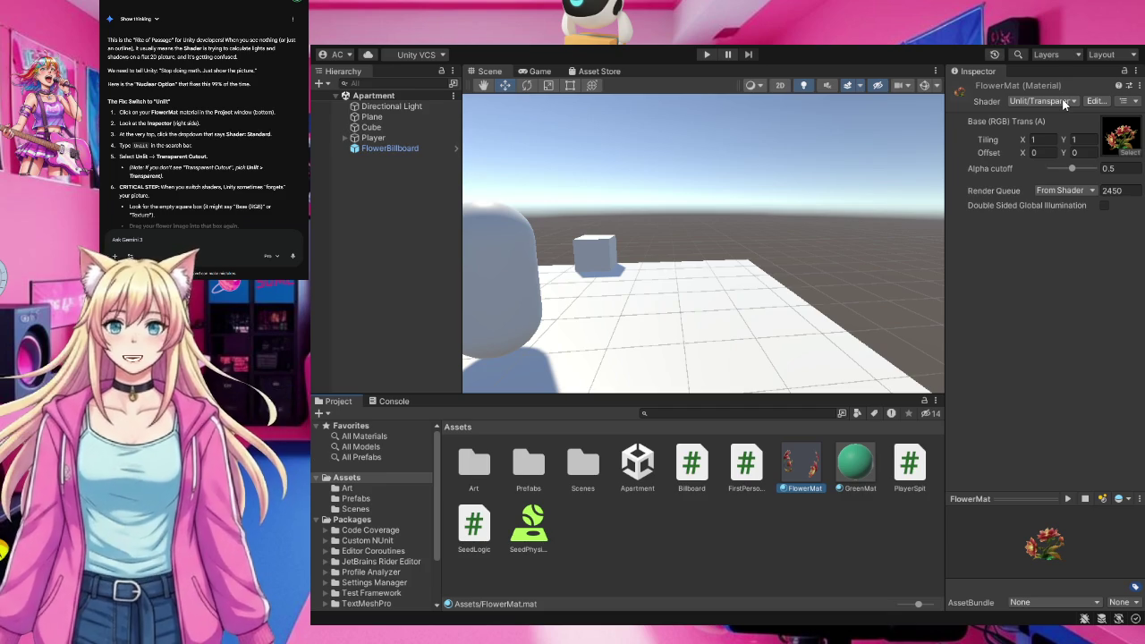
{"action": "left_click", "coordinate": [1064, 103]}
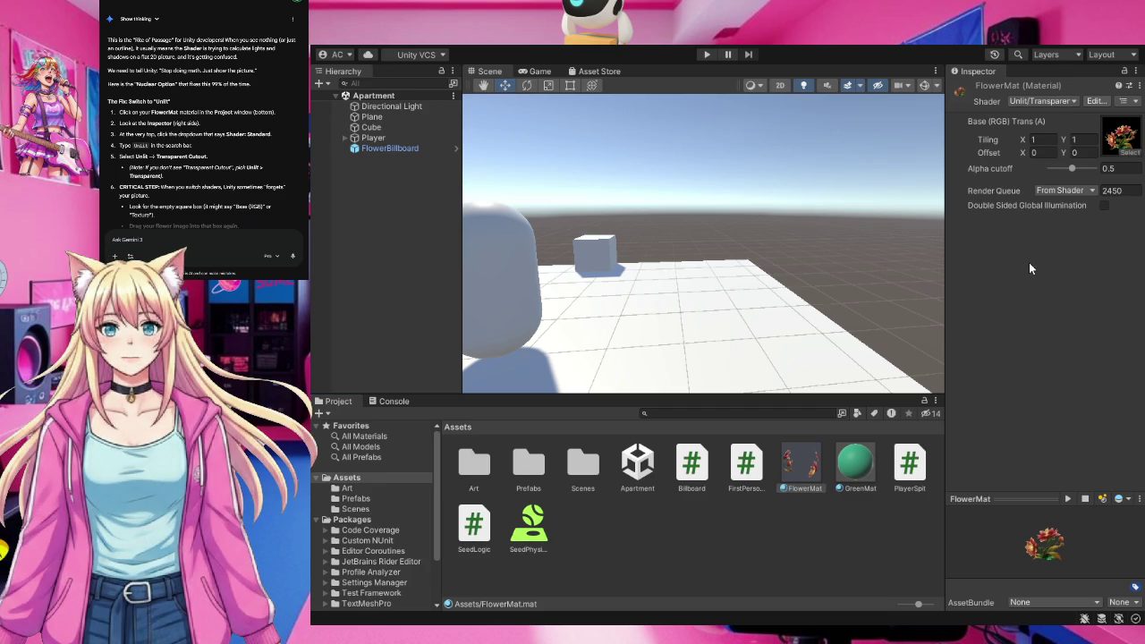
{"action": "key", "text": "ctrl+z"}
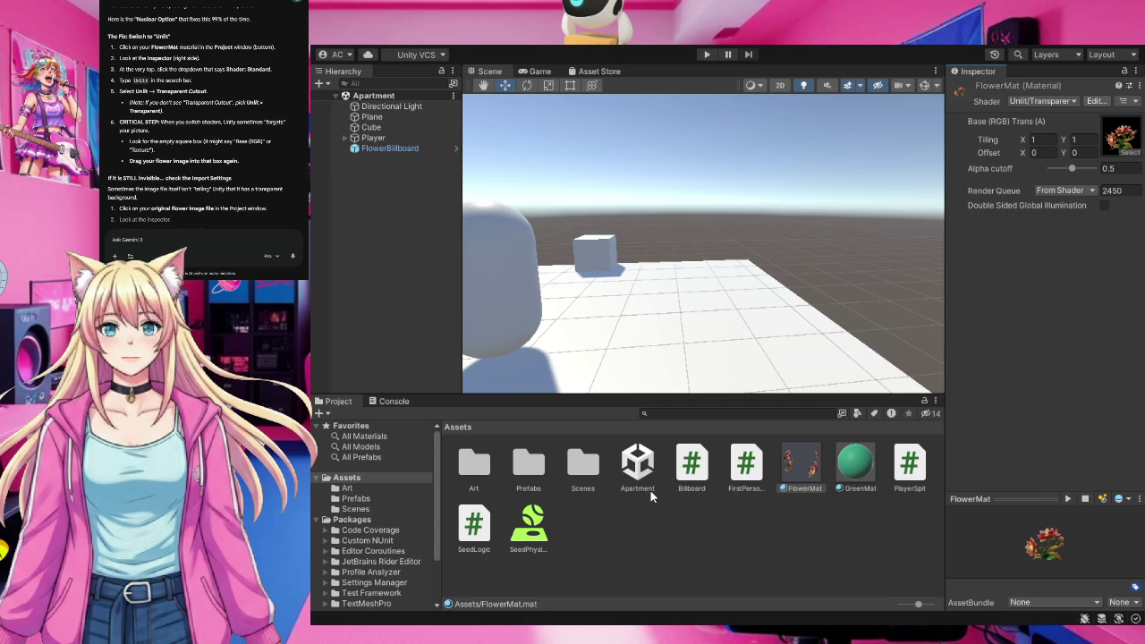
{"action": "left_click", "coordinate": [1123, 138]}
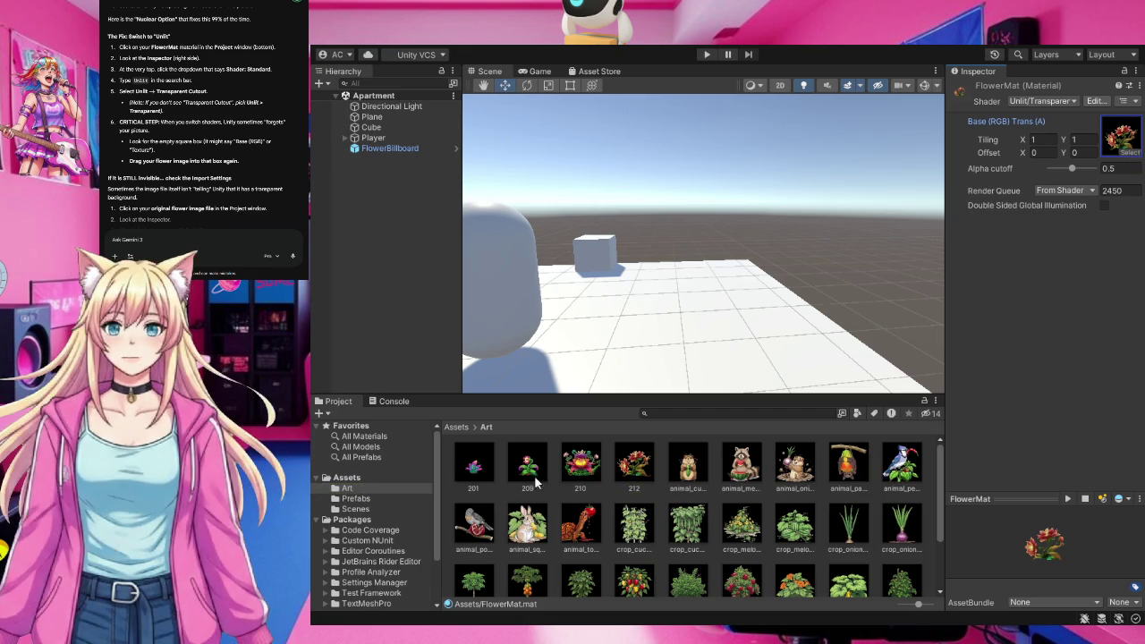
Assign the 209 image as FlowerMat's Base (RGB) Trans (A) texture.
{"action": "mouse_move", "coordinate": [534, 472]}
{"action": "left_mouse_down"}
{"action": "mouse_move", "coordinate": [1116, 161]}
{"action": "mouse_move", "coordinate": [1125, 136]}
{"action": "left_mouse_up"}
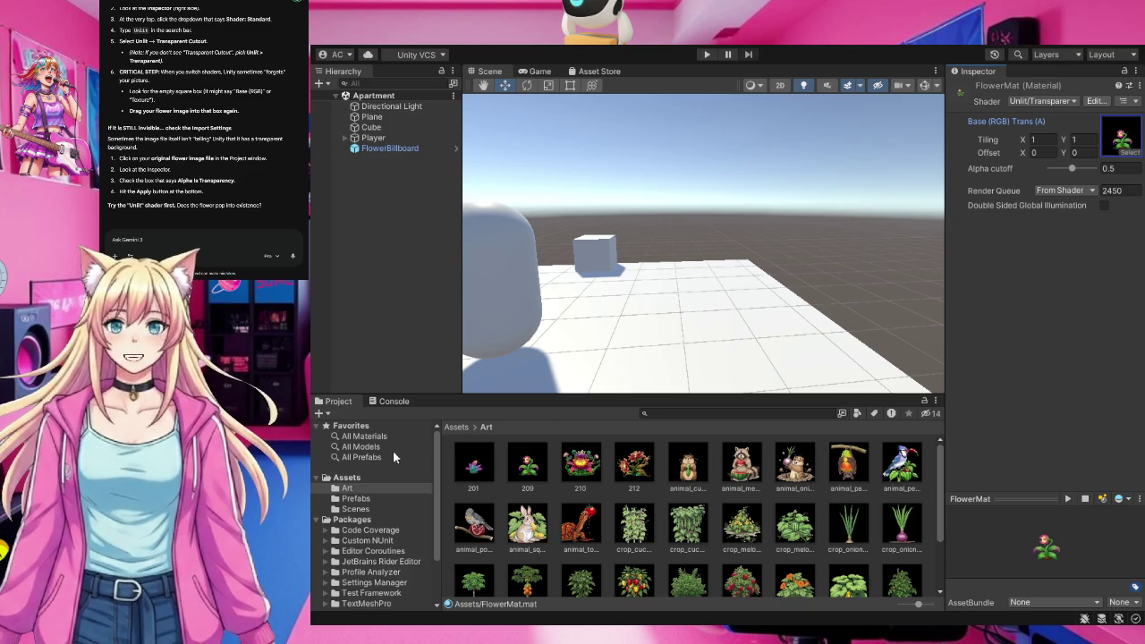
Turn on Alpha Is Transparency for texture 209, apply it, and select FlowerBillboard.
{"action": "left_click", "coordinate": [527, 468]}
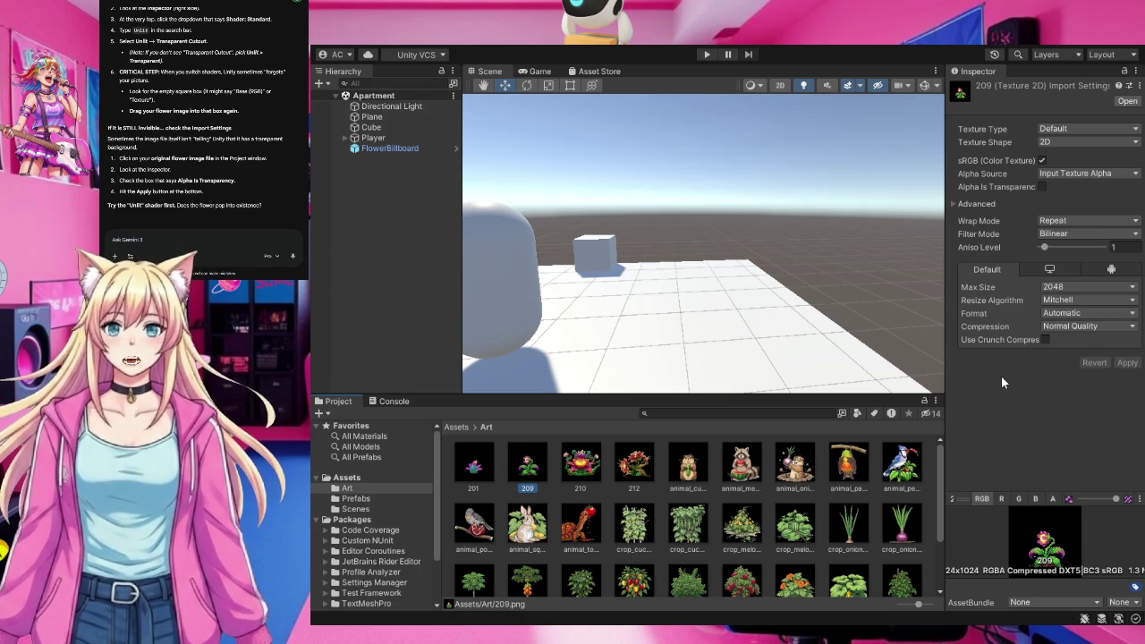
{"action": "left_click", "coordinate": [1041, 187]}
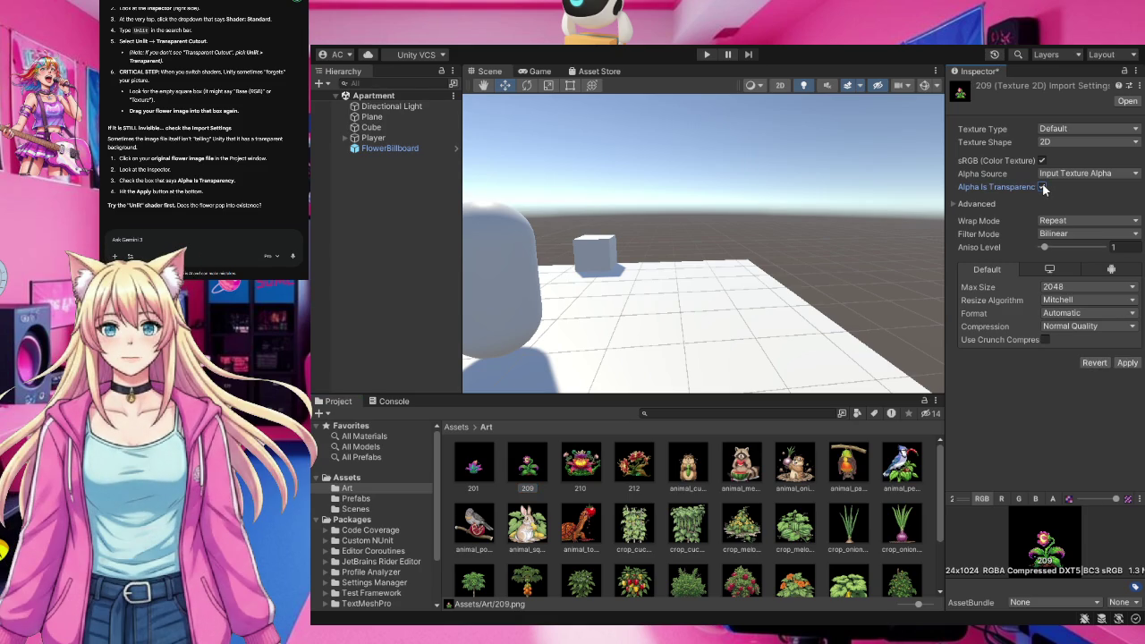
{"action": "left_click", "coordinate": [1134, 365]}
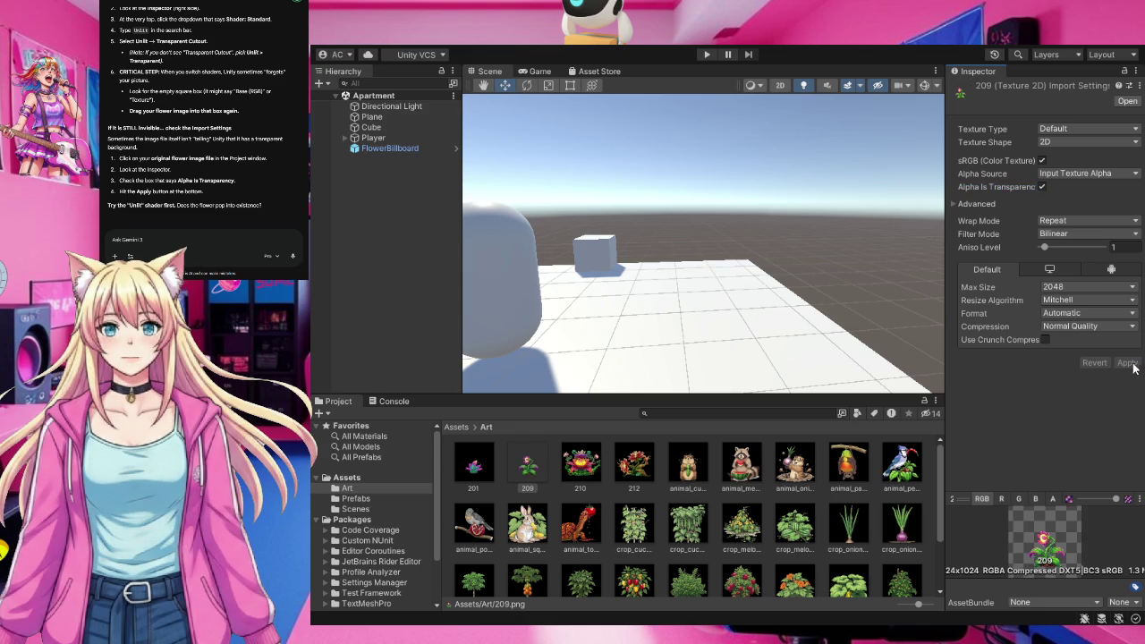
{"action": "left_click", "coordinate": [407, 149]}
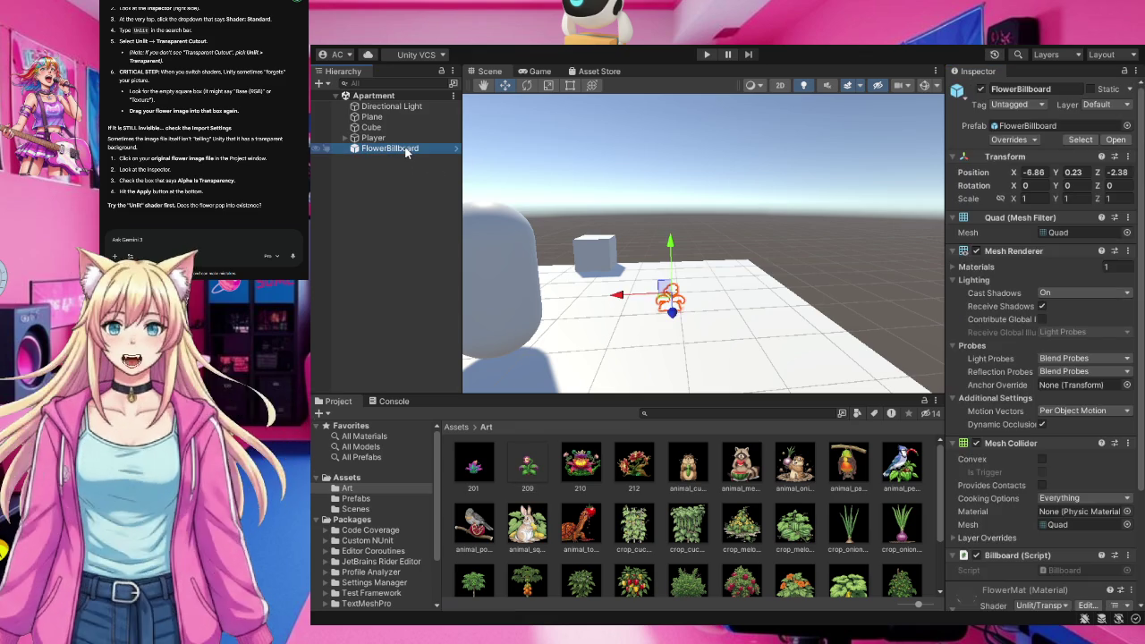
Lower FlowerBillboard to Y 0.19 and start a Gemini reply 'no lets make a new one the on'.
{"action": "left_click_drag", "start_coordinate": [673, 245], "coordinate": [670, 241]}
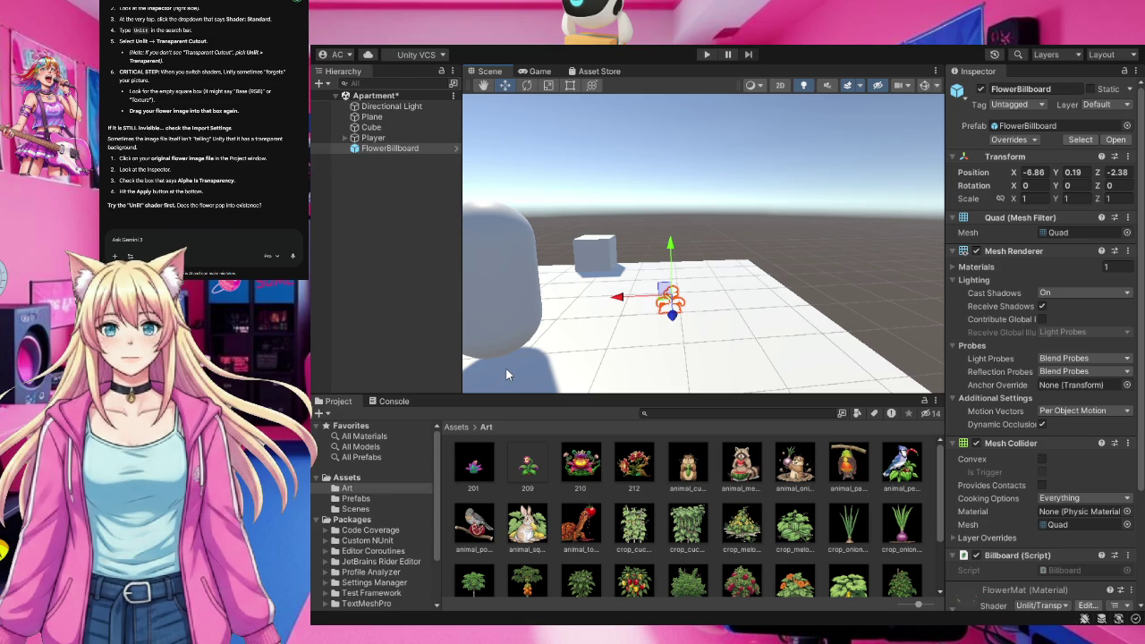
{"action": "scroll", "coordinate": [791, 491], "scroll_direction": "down", "scroll_amount": 1}
{"action": "scroll", "coordinate": [792, 491], "scroll_direction": "up", "scroll_amount": 1}
{"action": "scroll", "coordinate": [1024, 440], "scroll_direction": "down", "scroll_amount": 2}
{"action": "scroll", "coordinate": [1022, 438], "scroll_direction": "down", "scroll_amount": 2}
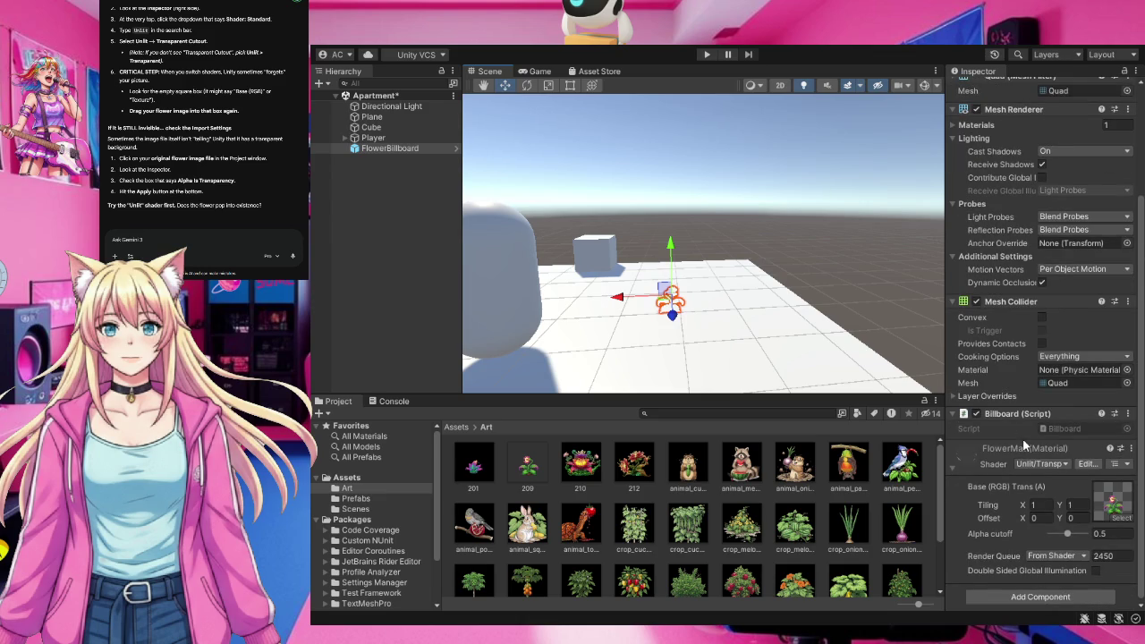
{"action": "scroll", "coordinate": [1022, 438], "scroll_direction": "up", "scroll_amount": 4}
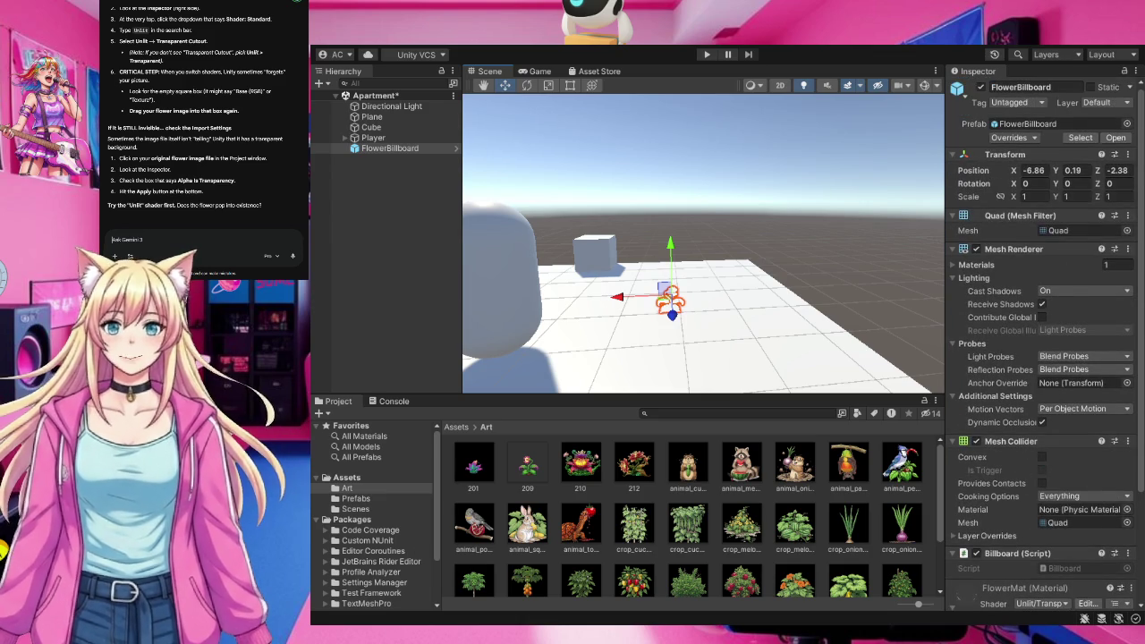
{"action": "type", "text": "no let"}
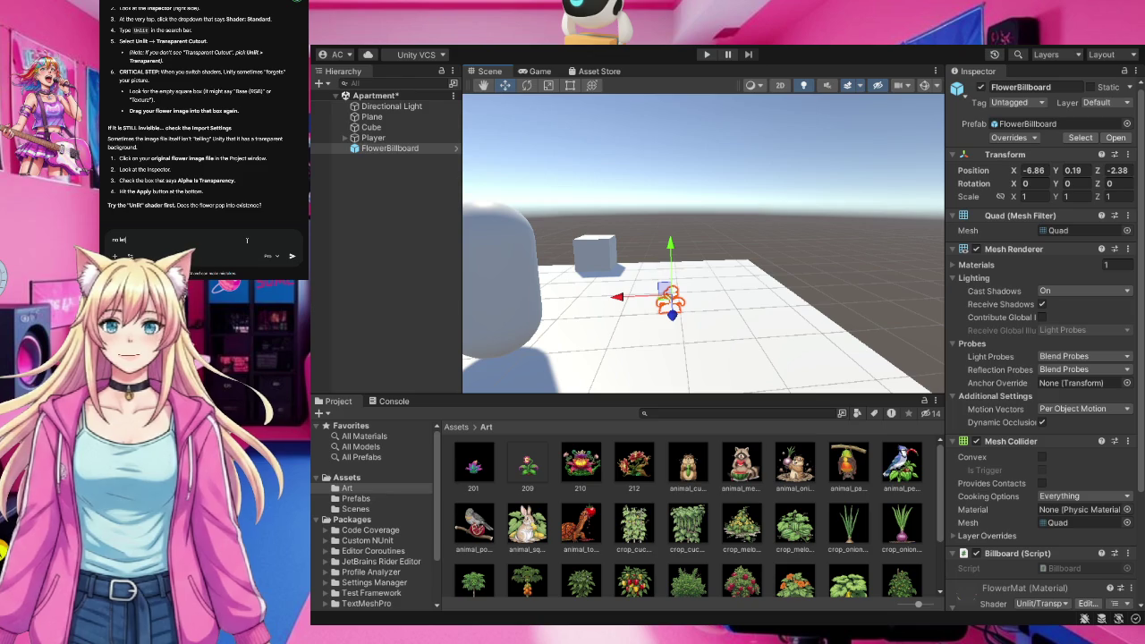
{"action": "type", "text": "s make a new"}
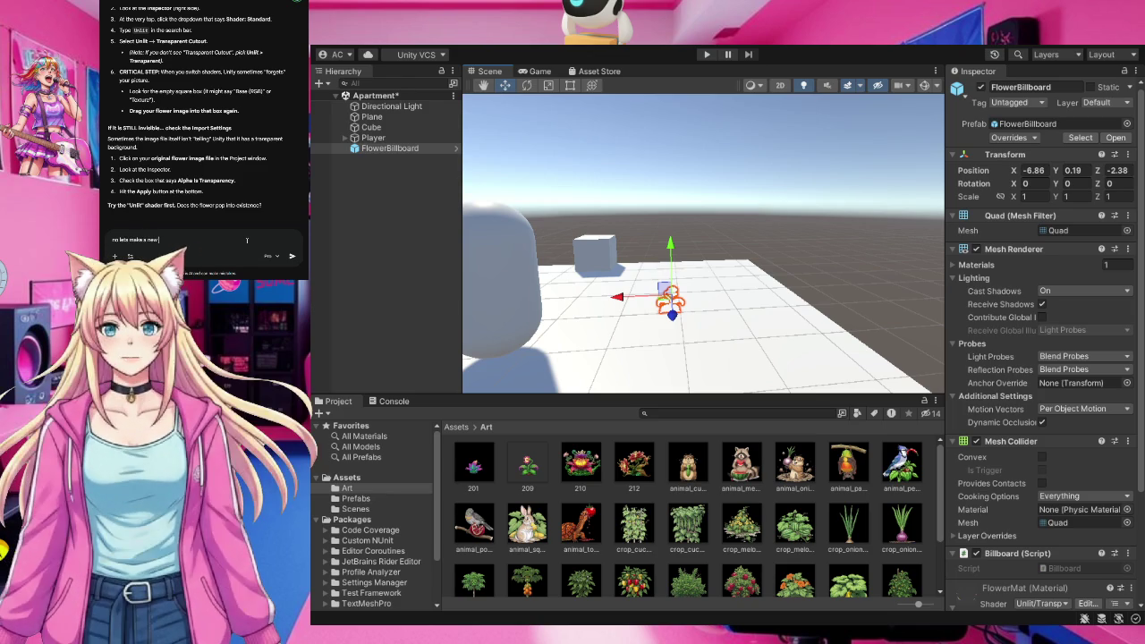
{"action": "type", "text": " one the on"}
Send Gemini a new request to start over and make a new flower instead.
{"action": "type", "text": "if"}
{"action": "key", "text": "Return"}
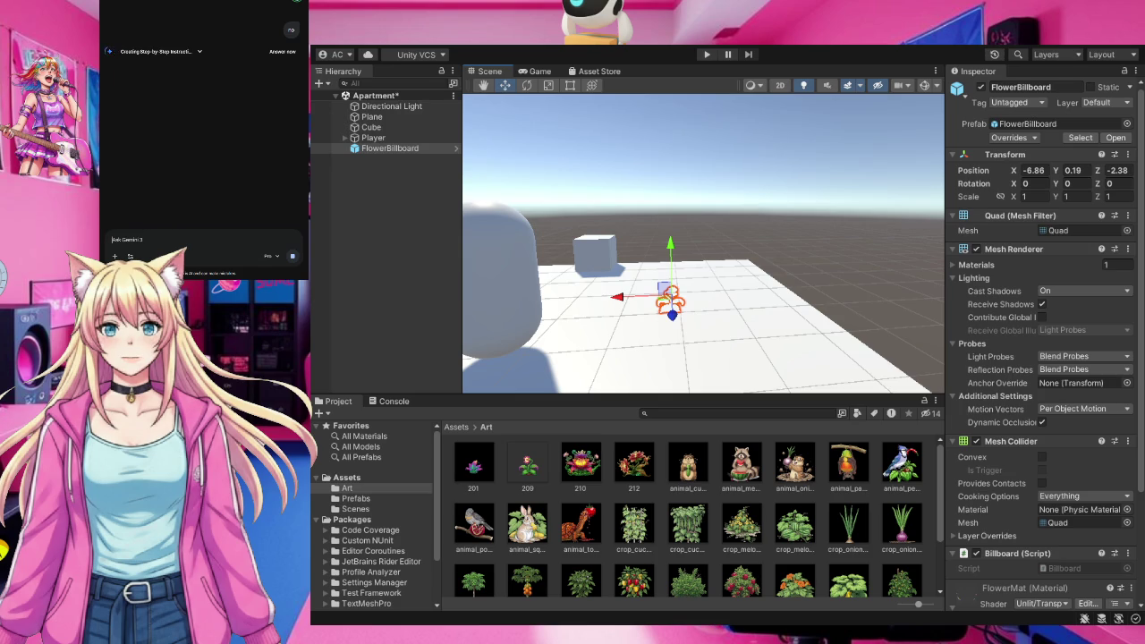
Delete the FlowerBillboard object and drop a flower image onto the ground plane.
{"action": "scroll", "coordinate": [693, 514], "scroll_direction": "down", "scroll_amount": 2}
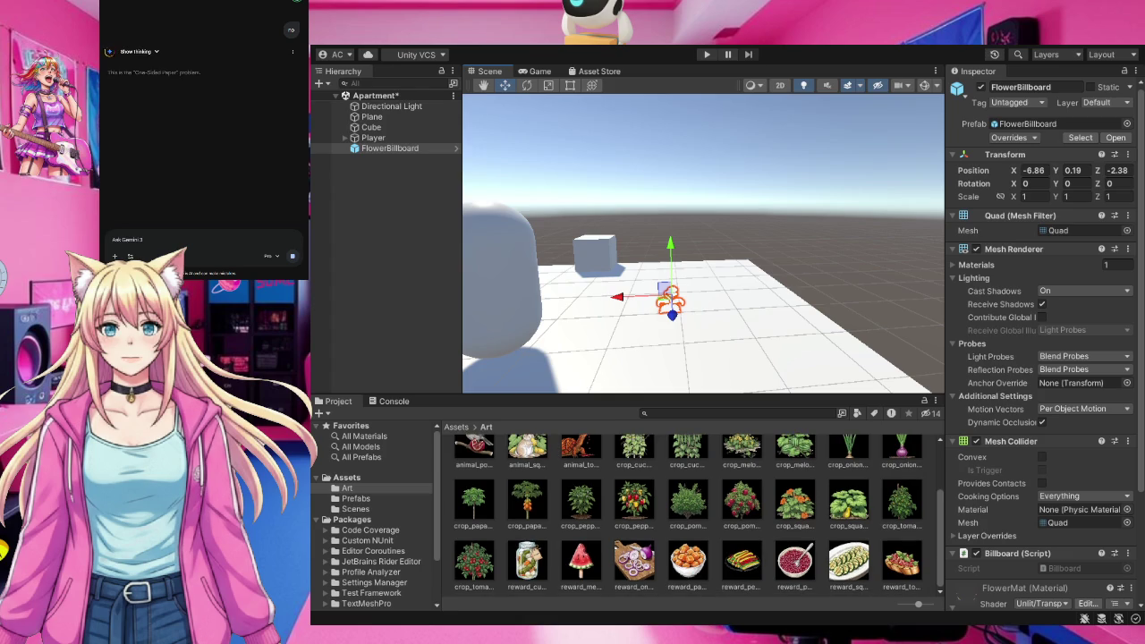
{"action": "scroll", "coordinate": [693, 515], "scroll_direction": "up", "scroll_amount": 3}
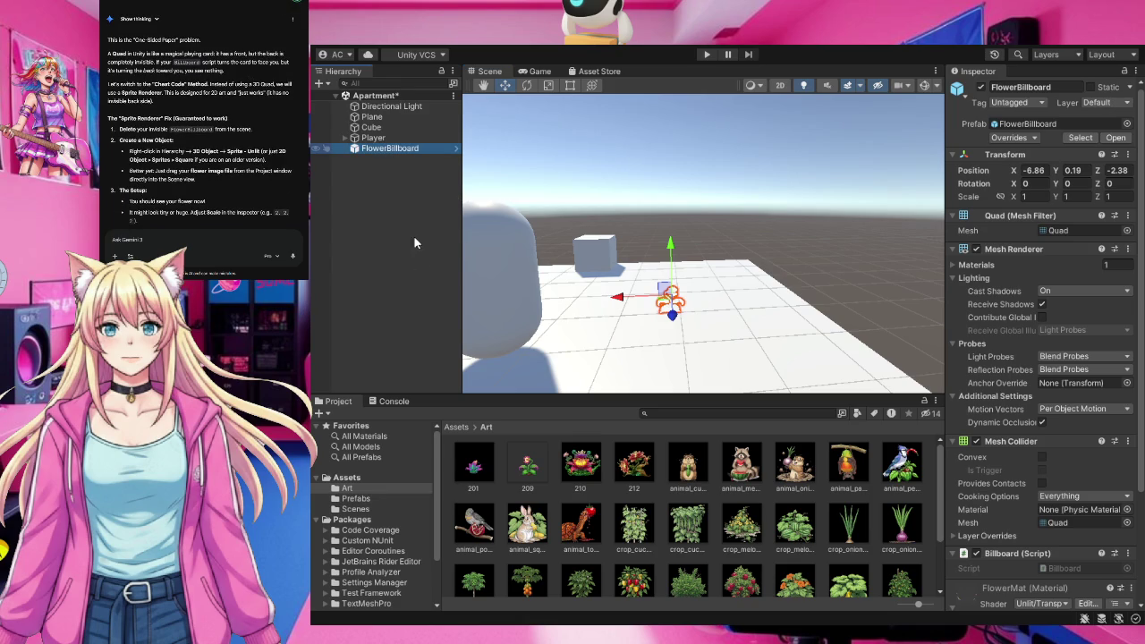
{"action": "key", "text": "Delete"}
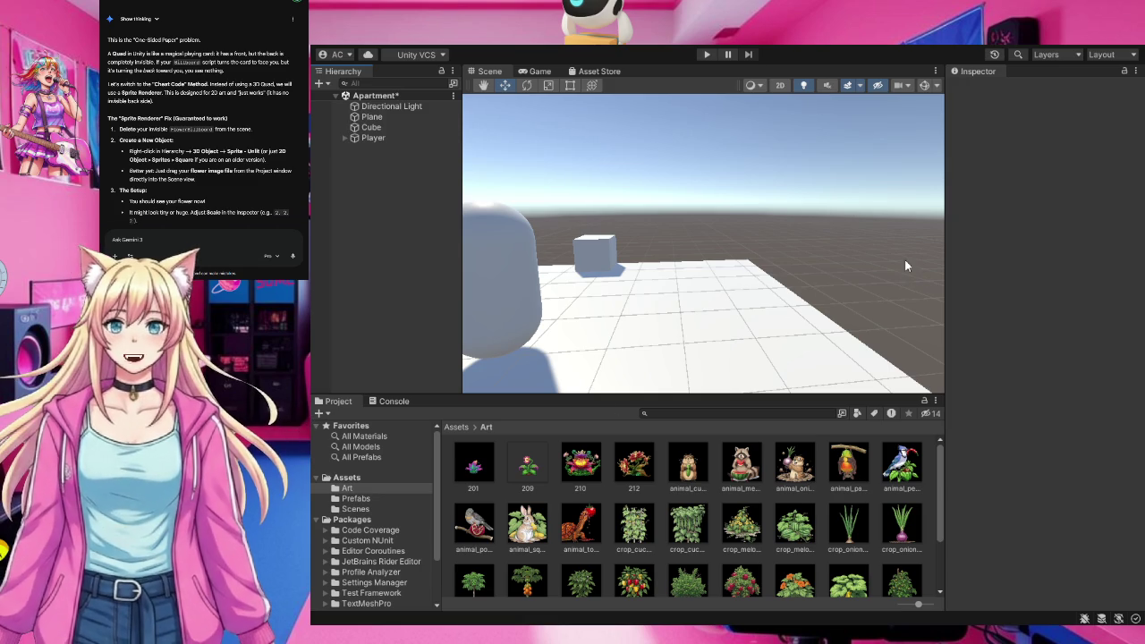
{"action": "mouse_move", "coordinate": [521, 471]}
{"action": "left_mouse_down"}
{"action": "mouse_move", "coordinate": [649, 295]}
{"action": "mouse_move", "coordinate": [642, 288]}
{"action": "left_mouse_up"}
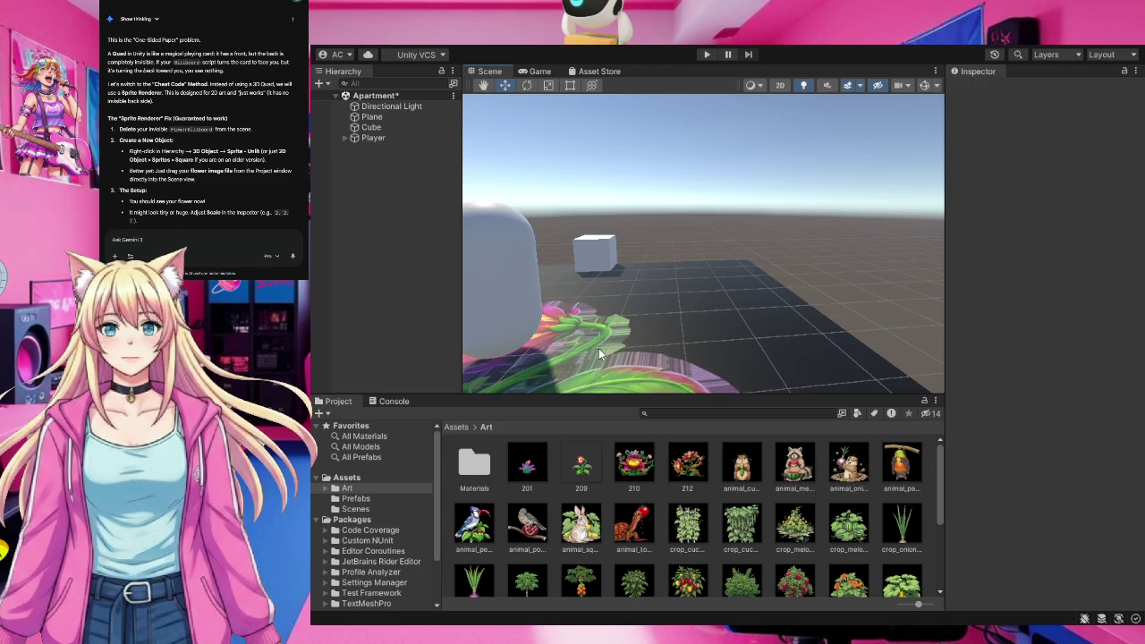
Undo the flower texture on the Plane so it is plain white again.
{"action": "key", "text": "ctrl+z"}
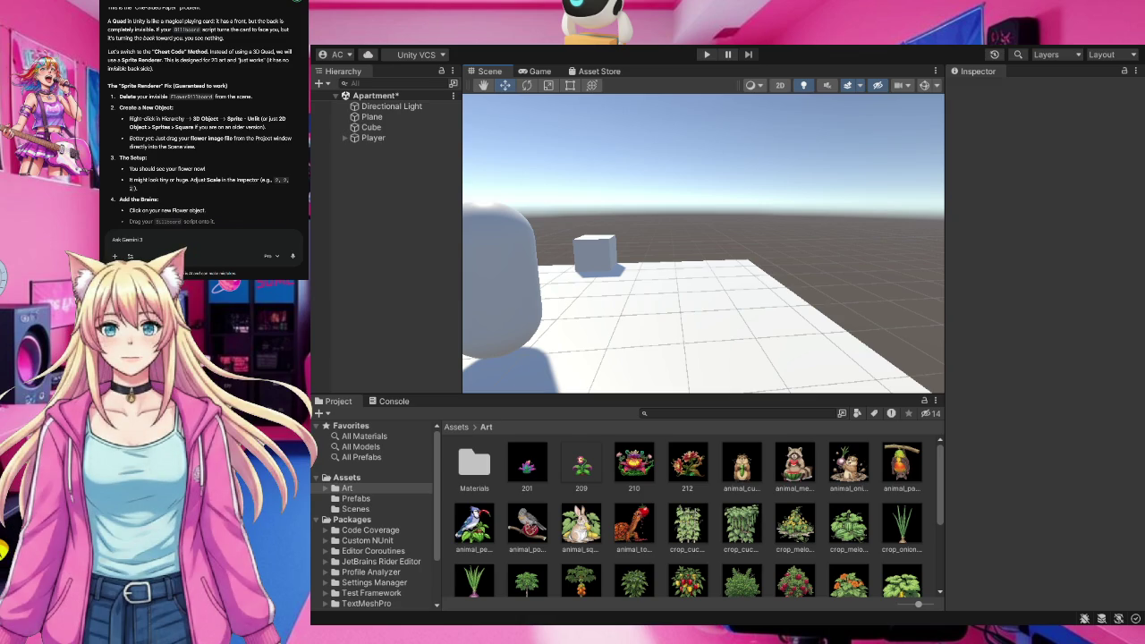
{"action": "left_click", "coordinate": [387, 200]}
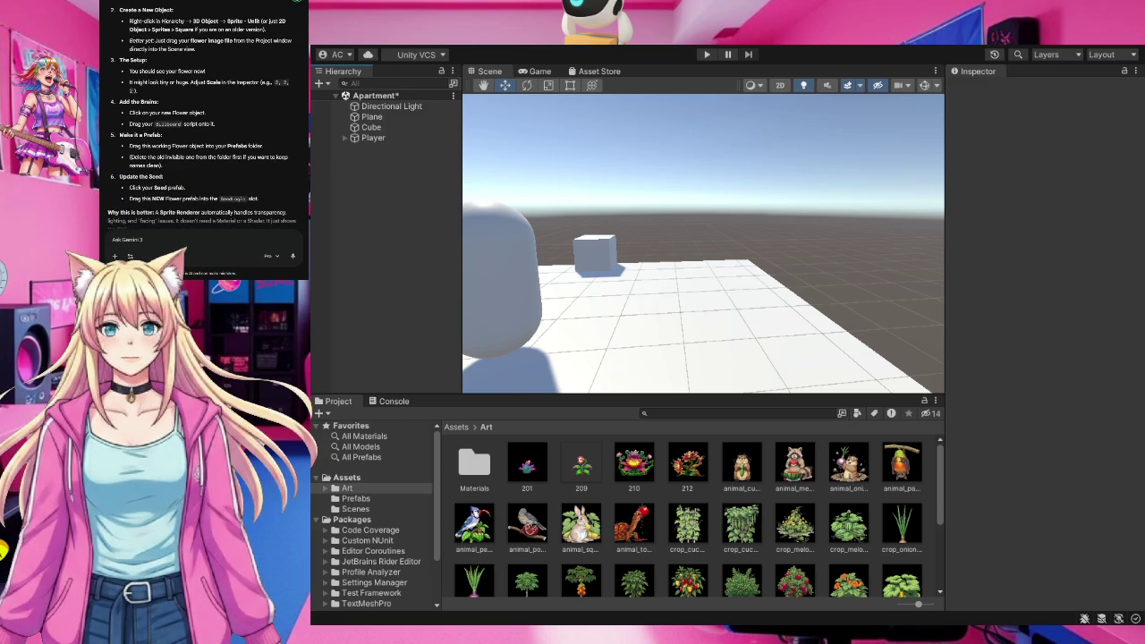
Scroll up to read Gemini's Sprite Renderer fix steps.
{"action": "scroll", "coordinate": [202, 116], "scroll_direction": "up", "scroll_amount": 2}
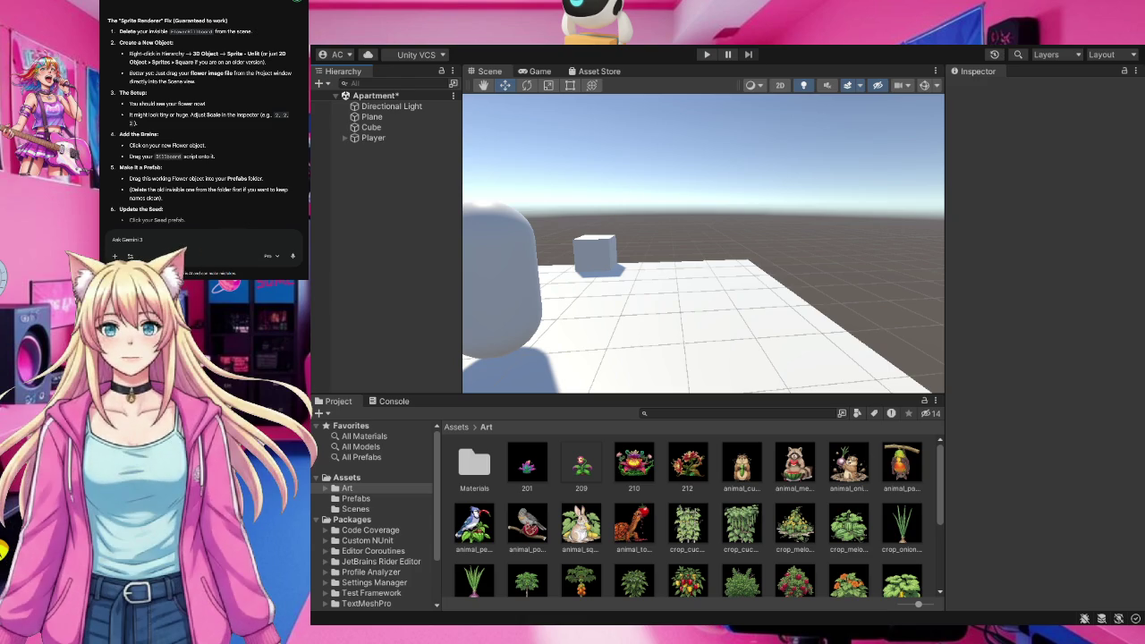
Send Gemini the pasted options screenshot with the message 'these are my options'.
{"action": "key", "text": "ctrl+v"}
{"action": "type", "text": "these"}
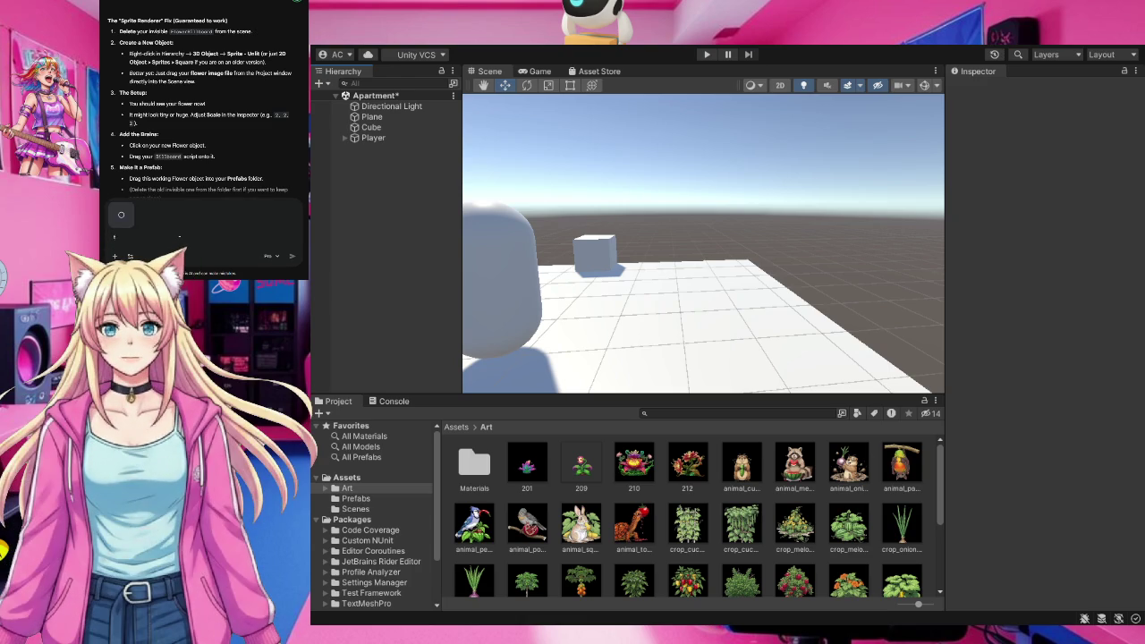
{"action": "type", "text": " are my"}
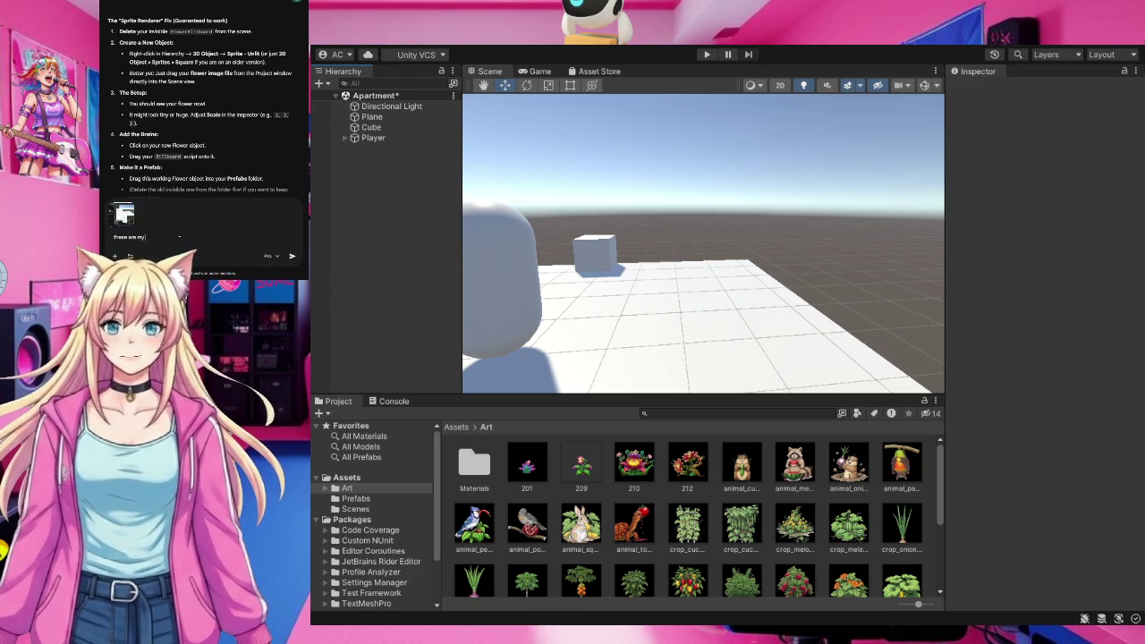
{"action": "type", "text": " options"}
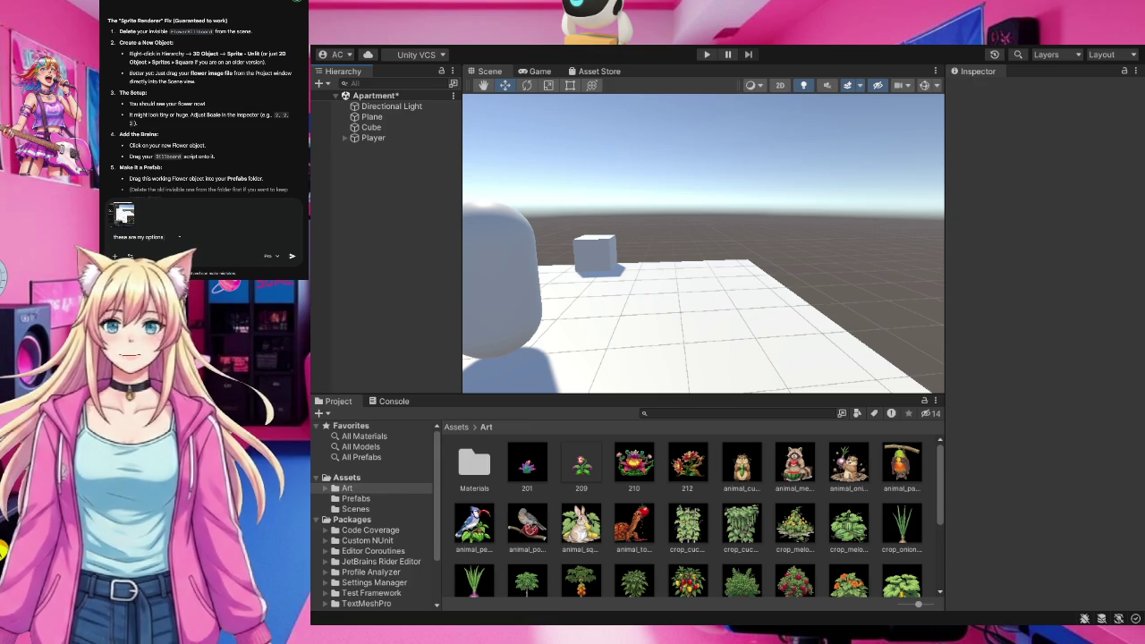
{"action": "key", "text": "Return"}
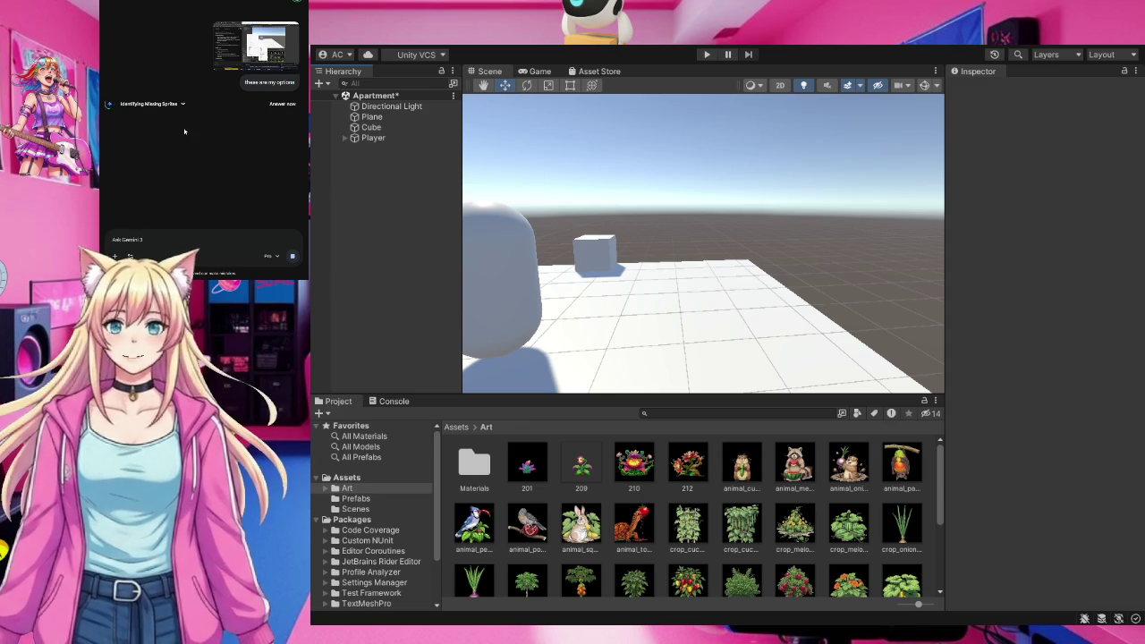
Zoom the Scene view out to show the whole floor, then select the 209 flower image.
{"action": "mouse_move", "coordinate": [611, 303]}
{"action": "left_mouse_down"}
{"action": "mouse_move", "coordinate": [683, 296]}
{"action": "mouse_move", "coordinate": [621, 298]}
{"action": "mouse_move", "coordinate": [661, 280]}
{"action": "mouse_move", "coordinate": [495, 317]}
{"action": "left_mouse_up"}
{"action": "scroll", "coordinate": [510, 301], "scroll_direction": "down", "scroll_amount": 5}
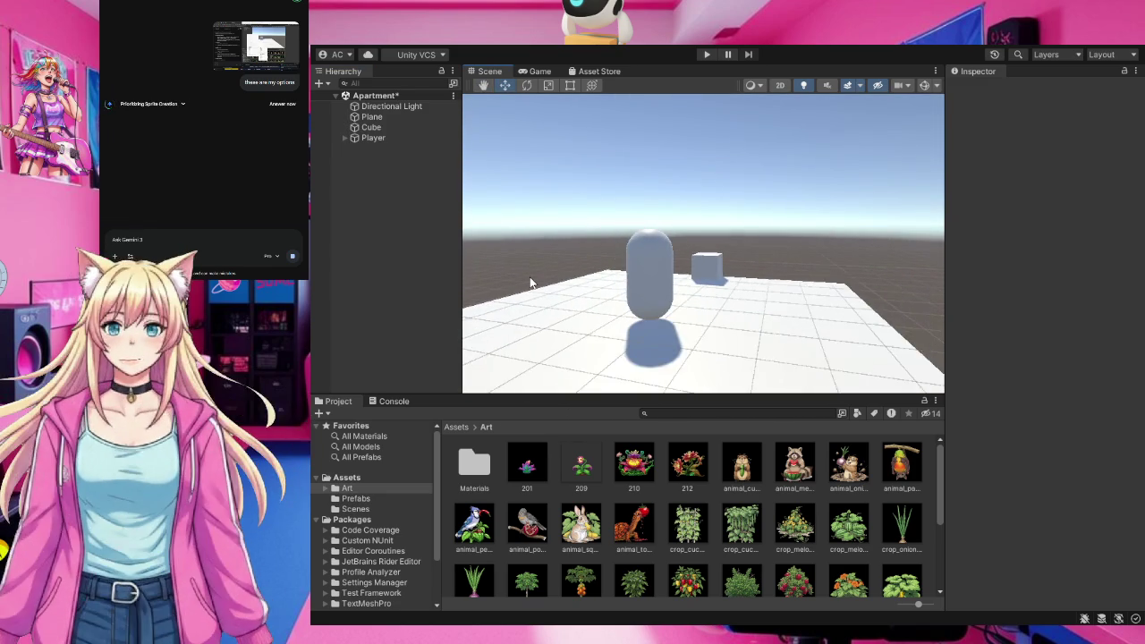
{"action": "scroll", "coordinate": [529, 283], "scroll_direction": "down", "scroll_amount": 3}
{"action": "scroll", "coordinate": [529, 283], "scroll_direction": "up", "scroll_amount": 3}
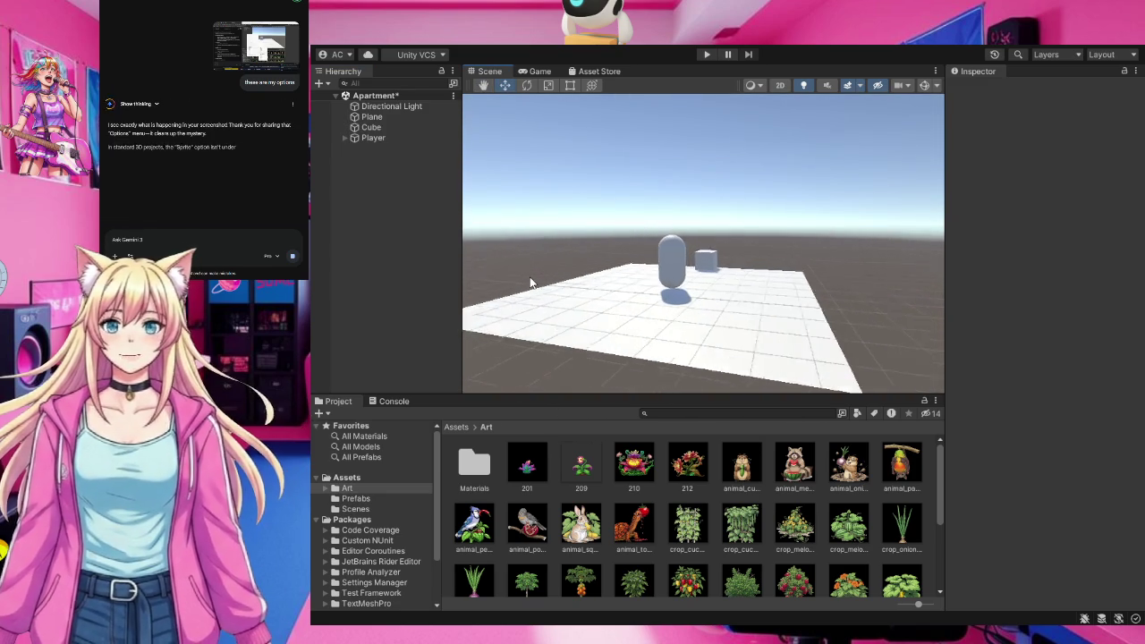
{"action": "scroll", "coordinate": [634, 316], "scroll_direction": "up", "scroll_amount": 3}
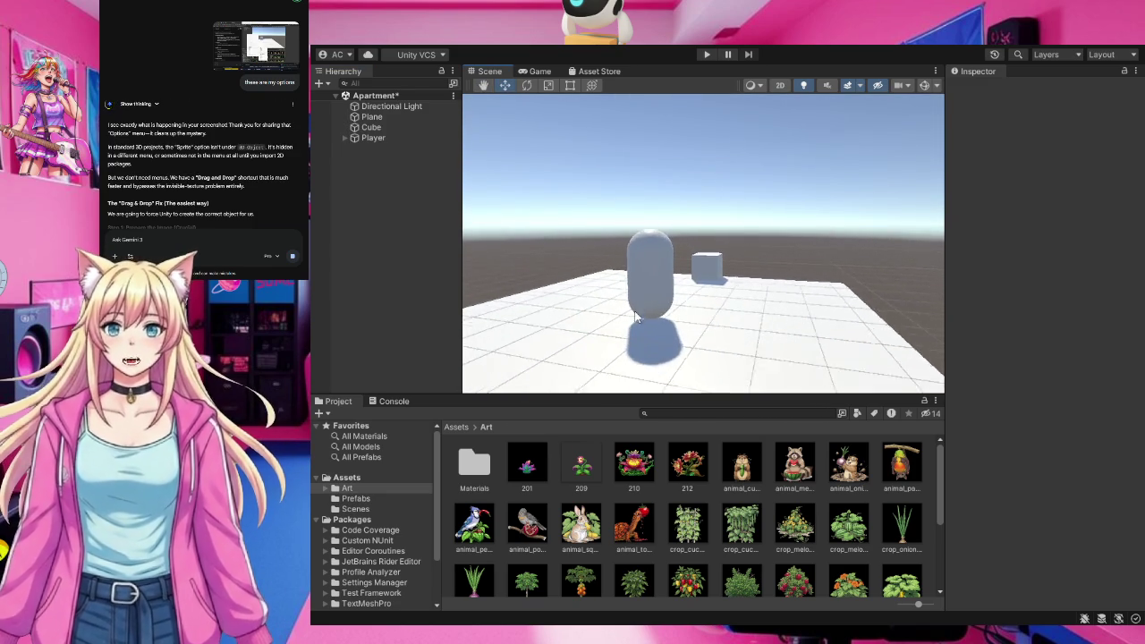
{"action": "scroll", "coordinate": [636, 315], "scroll_direction": "down", "scroll_amount": 3}
{"action": "scroll", "coordinate": [634, 316], "scroll_direction": "down", "scroll_amount": 1}
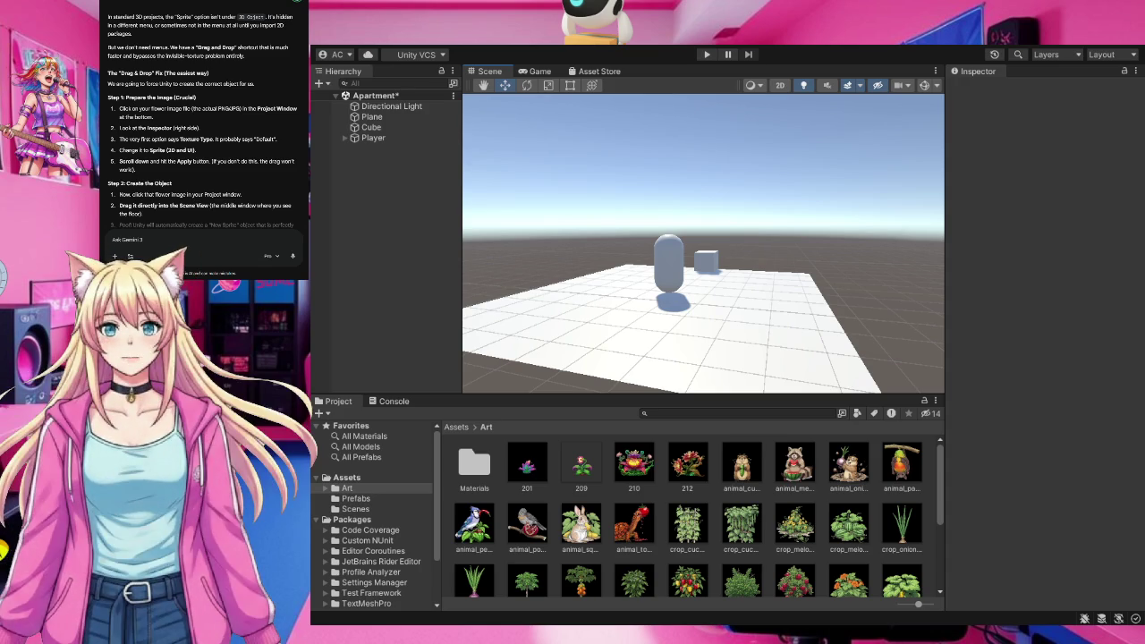
{"action": "left_click", "coordinate": [583, 474]}
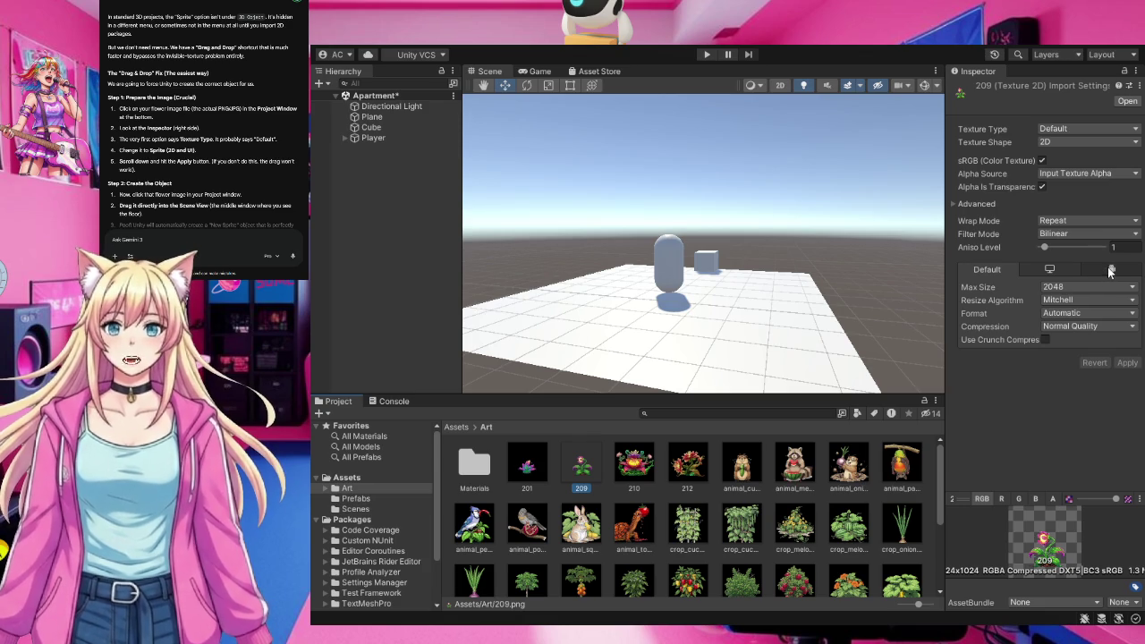
Set the 209 image's Texture Type to Sprite (2D and UI) and apply it.
{"action": "left_click", "coordinate": [1093, 124]}
{"action": "left_click", "coordinate": [1075, 186]}
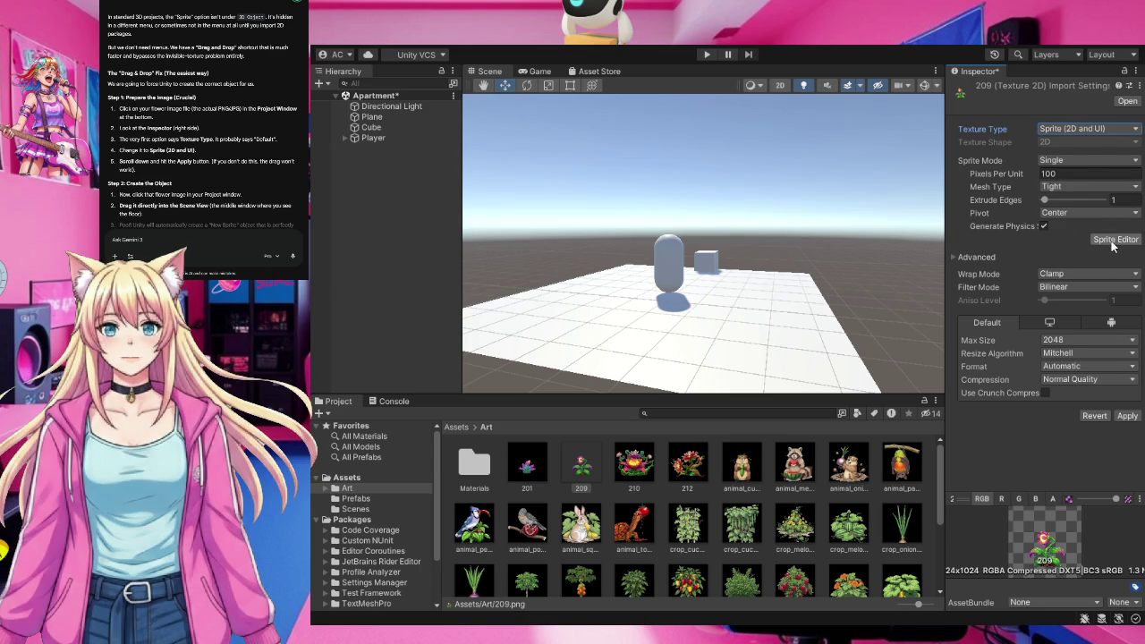
{"action": "left_click", "coordinate": [1127, 417]}
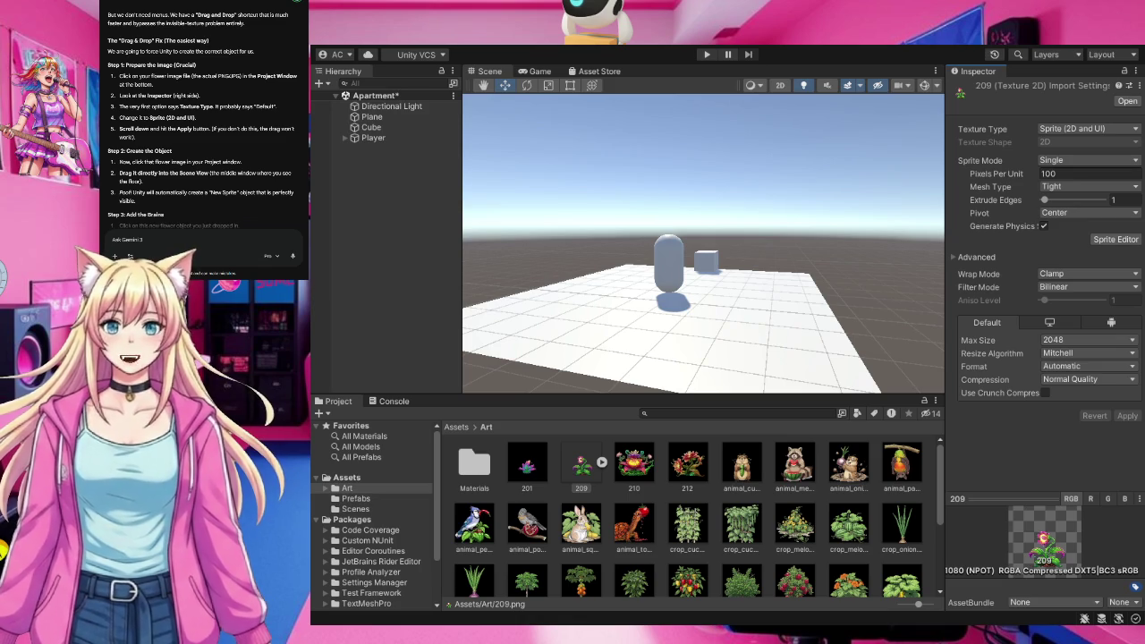
Drag the 209 sprite into the Scene above the floor and select the new 209 object.
{"action": "mouse_move", "coordinate": [581, 466]}
{"action": "left_mouse_down"}
{"action": "mouse_move", "coordinate": [582, 488]}
{"action": "mouse_move", "coordinate": [583, 312]}
{"action": "mouse_move", "coordinate": [595, 272]}
{"action": "mouse_move", "coordinate": [608, 273]}
{"action": "mouse_move", "coordinate": [616, 186]}
{"action": "left_mouse_up"}
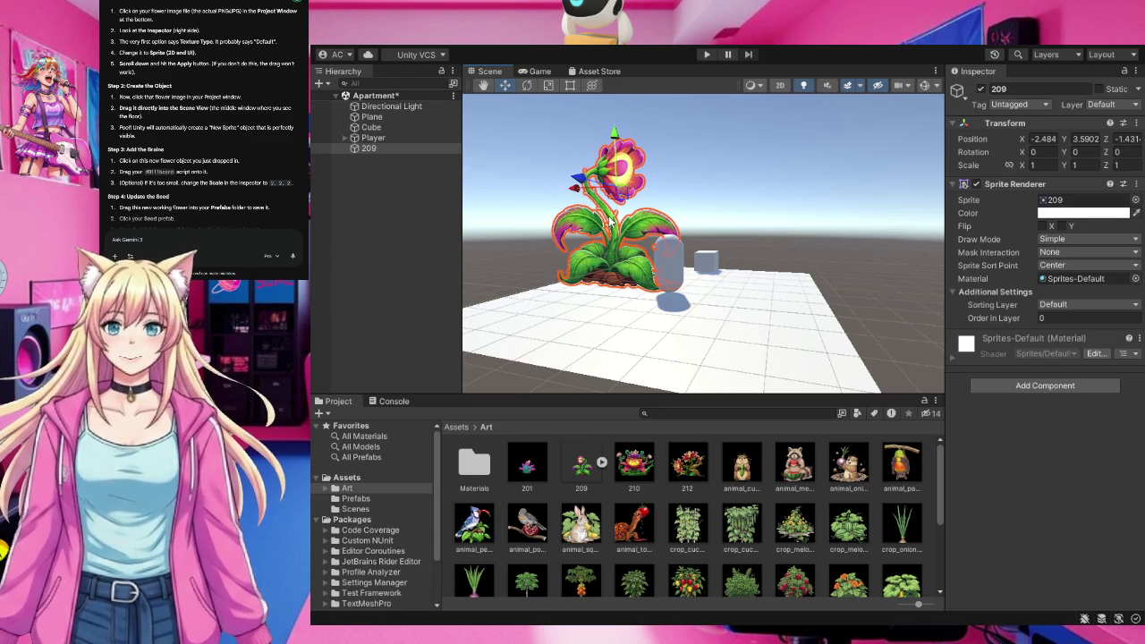
{"action": "left_click", "coordinate": [371, 150]}
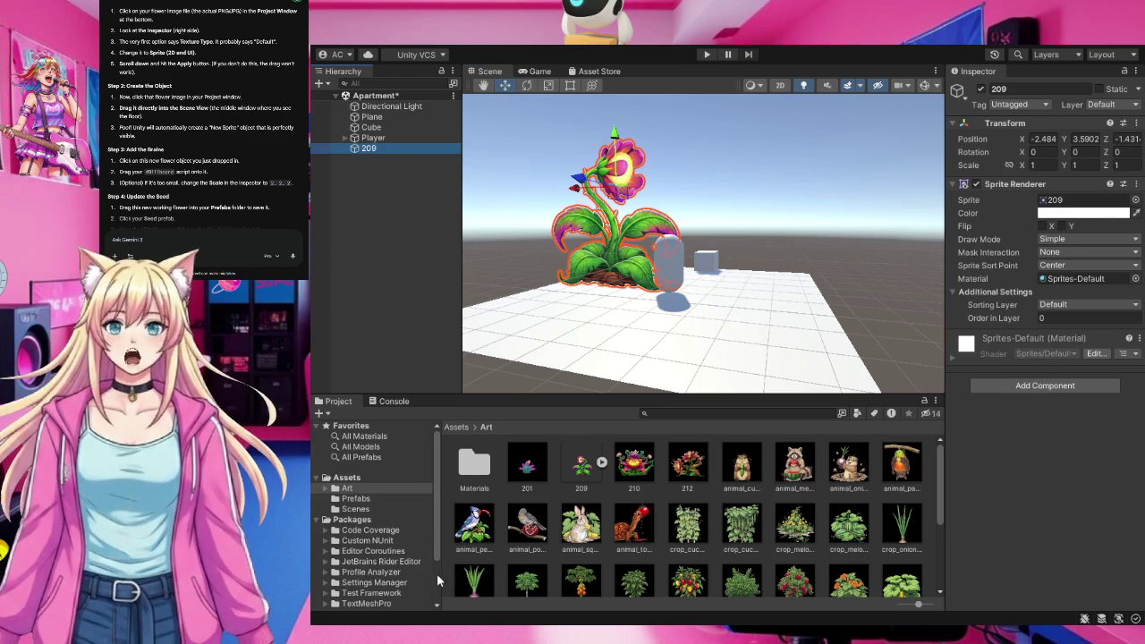
{"action": "left_click", "coordinate": [348, 479]}
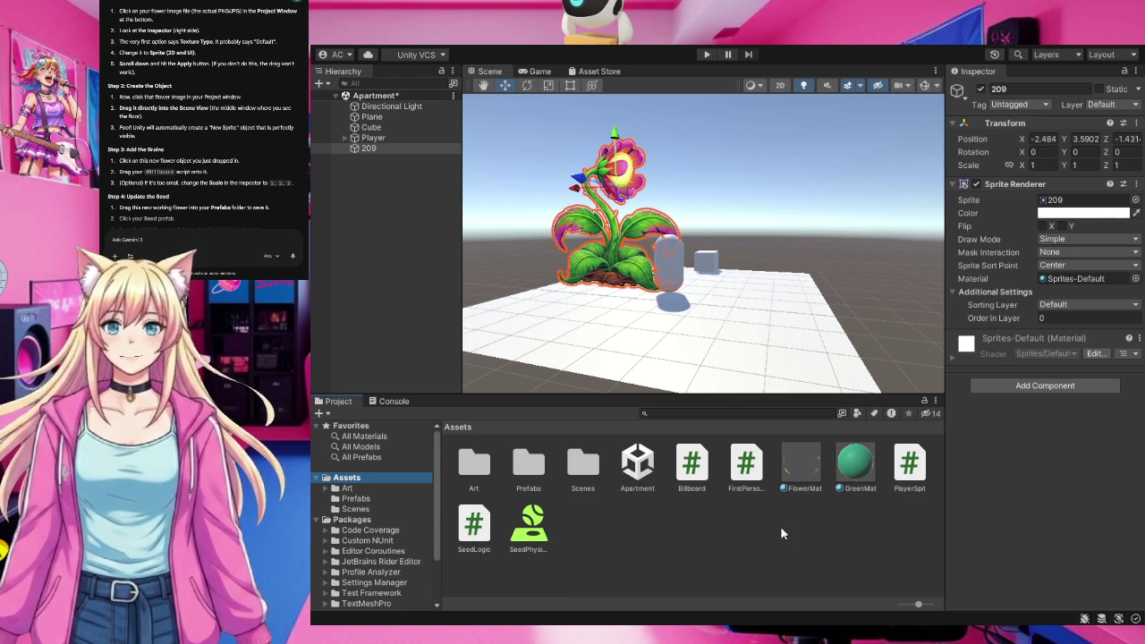
Attach the Billboard script to the 209 flower object and select it in the Scene.
{"action": "mouse_move", "coordinate": [694, 467]}
{"action": "left_mouse_down"}
{"action": "mouse_move", "coordinate": [682, 464]}
{"action": "mouse_move", "coordinate": [745, 486]}
{"action": "mouse_move", "coordinate": [600, 350]}
{"action": "mouse_move", "coordinate": [411, 122]}
{"action": "mouse_move", "coordinate": [373, 150]}
{"action": "left_mouse_up"}
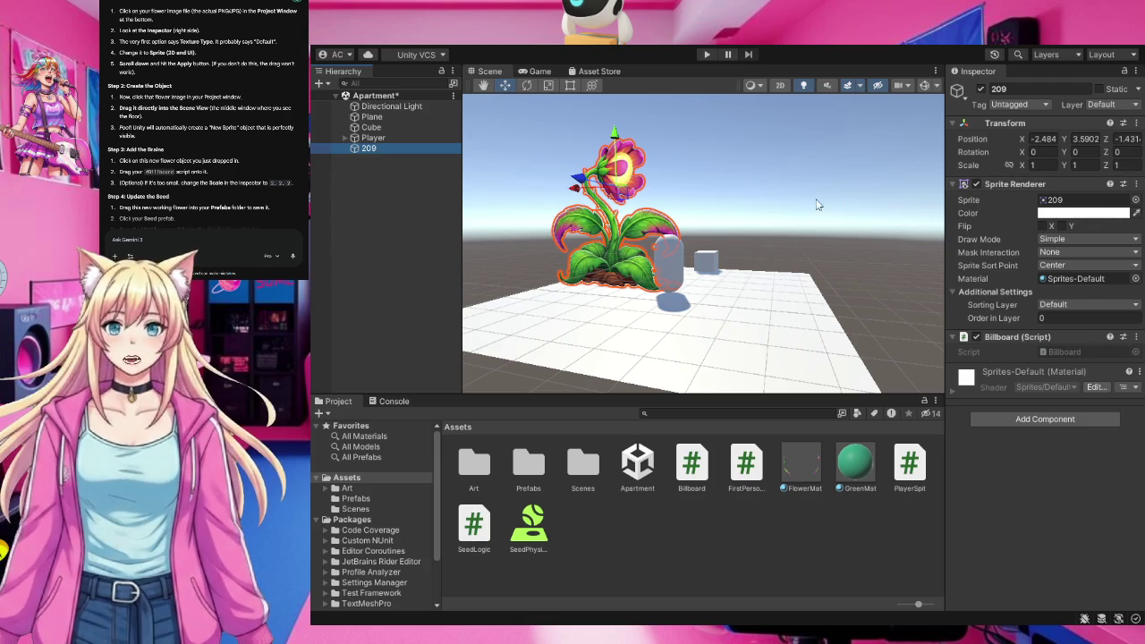
{"action": "left_click", "coordinate": [611, 208]}
{"action": "left_click", "coordinate": [614, 162]}
{"action": "left_click", "coordinate": [614, 161]}
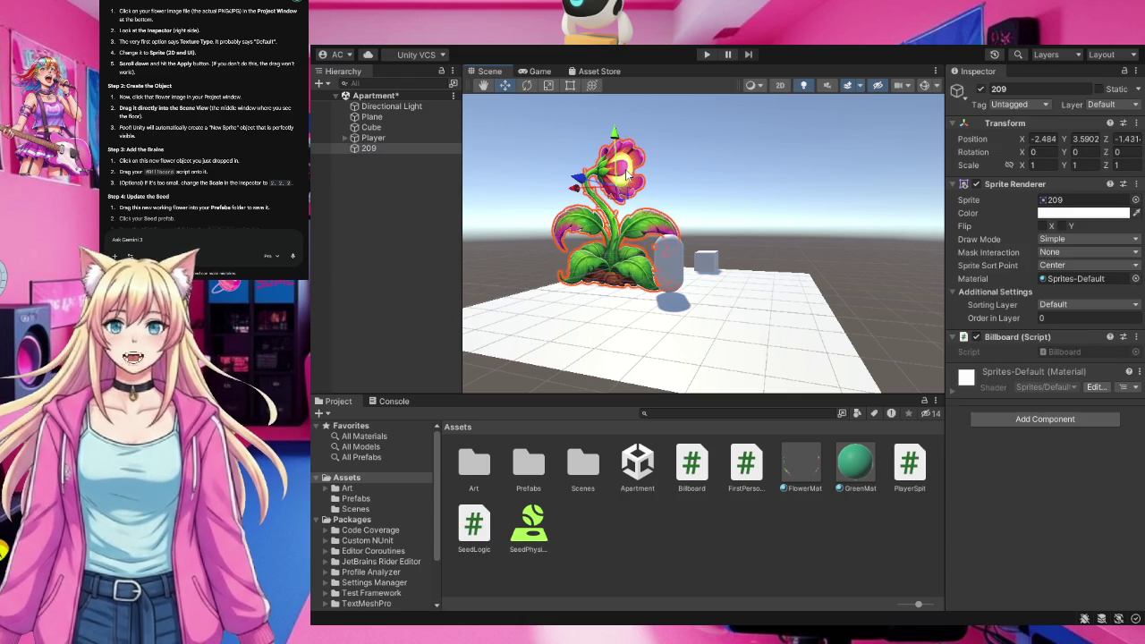
{"action": "left_click", "coordinate": [548, 84]}
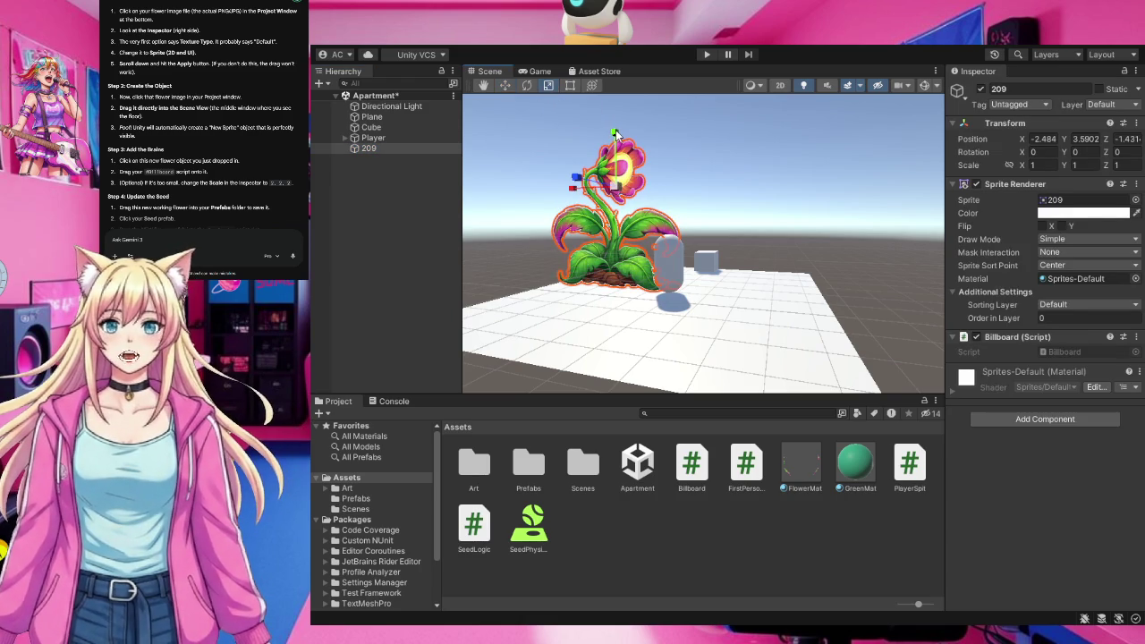
Try shrinking and repositioning the 209 flower with the Scale and Rect tools.
{"action": "left_click_drag", "start_coordinate": [614, 139], "coordinate": [615, 145]}
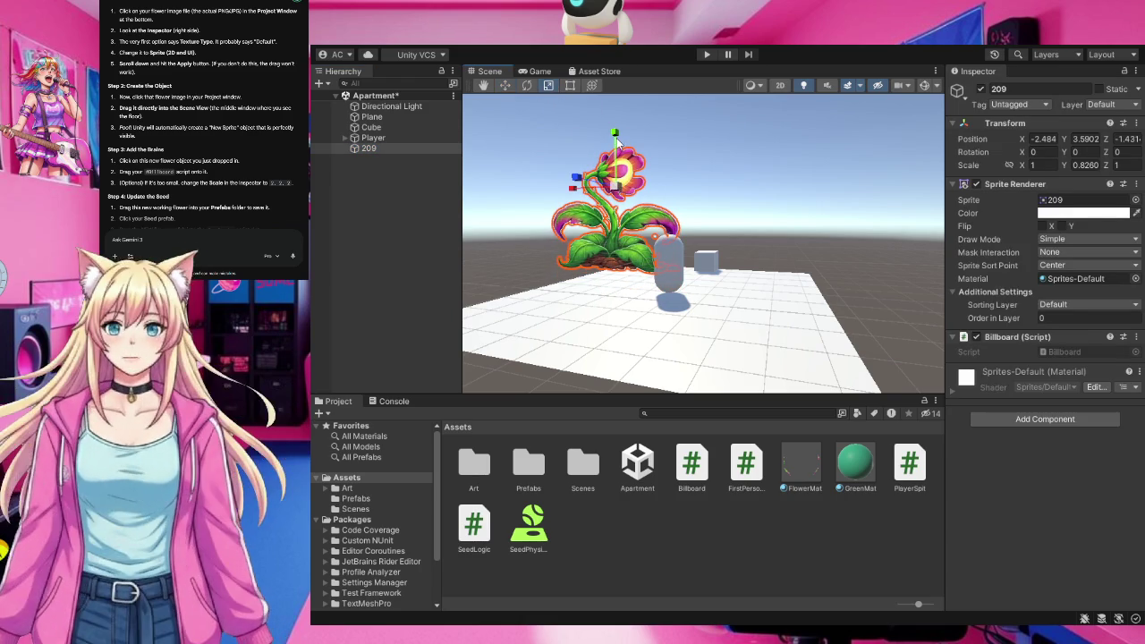
{"action": "key", "text": "ctrl+z"}
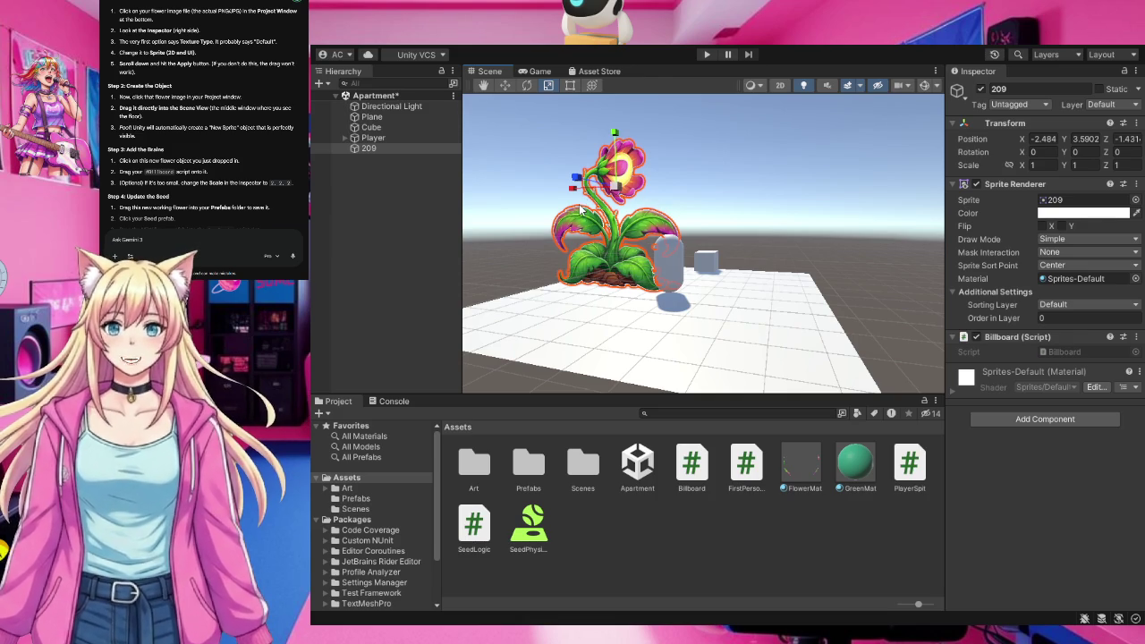
{"action": "left_click", "coordinate": [569, 85]}
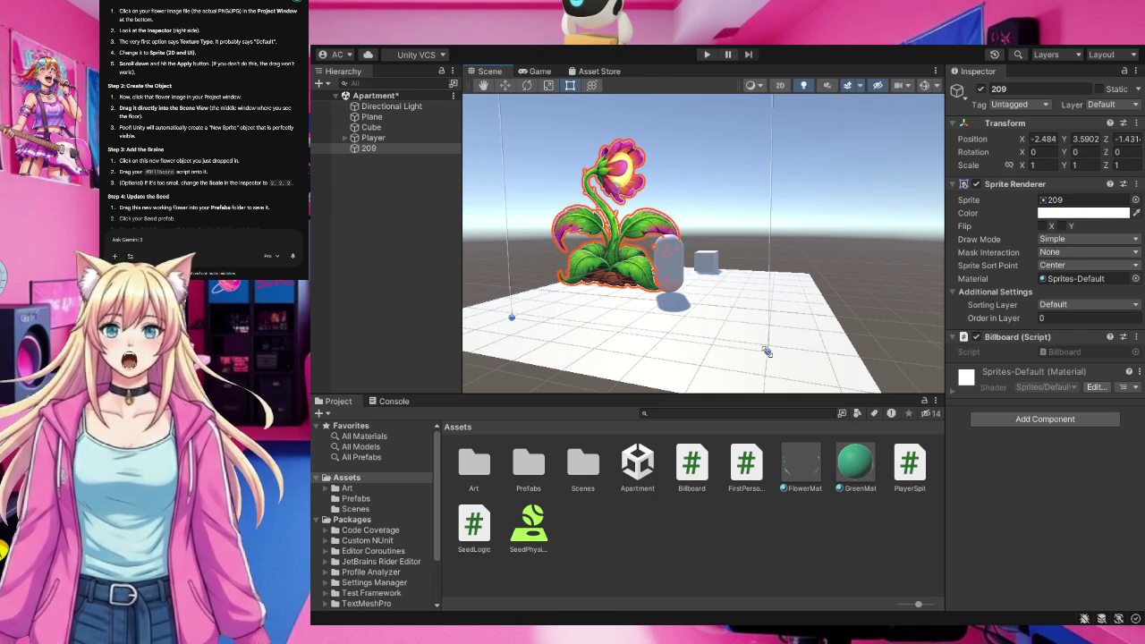
{"action": "left_click_drag", "start_coordinate": [766, 351], "coordinate": [603, 177]}
{"action": "left_click_drag", "start_coordinate": [542, 141], "coordinate": [604, 279]}
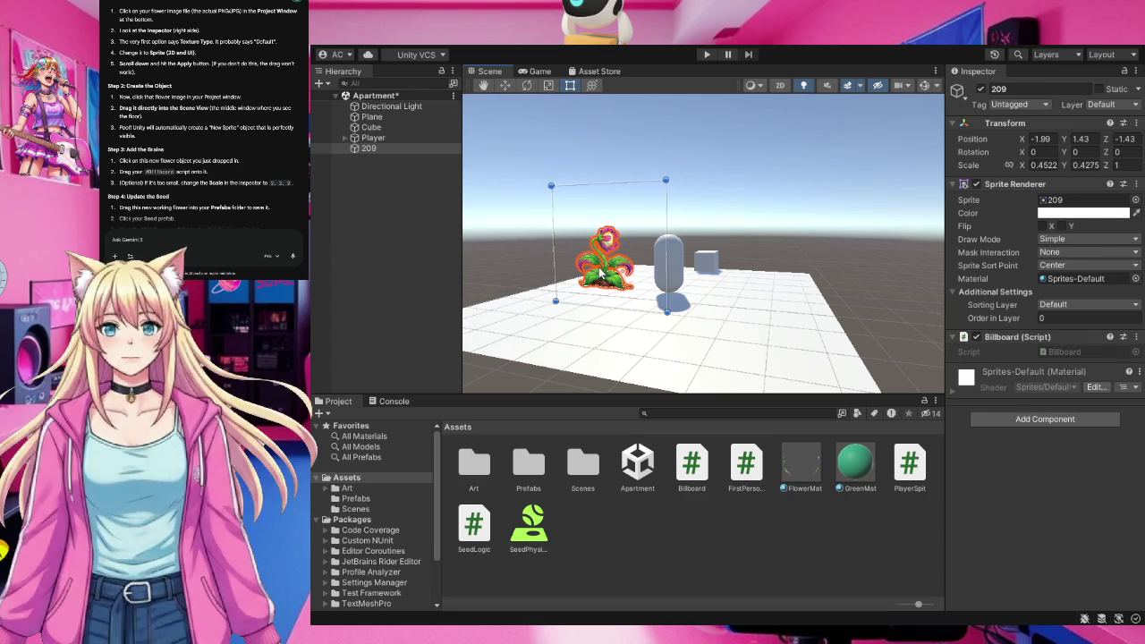
{"action": "left_click_drag", "start_coordinate": [667, 181], "coordinate": [601, 275]}
{"action": "left_click_drag", "start_coordinate": [635, 232], "coordinate": [649, 226]}
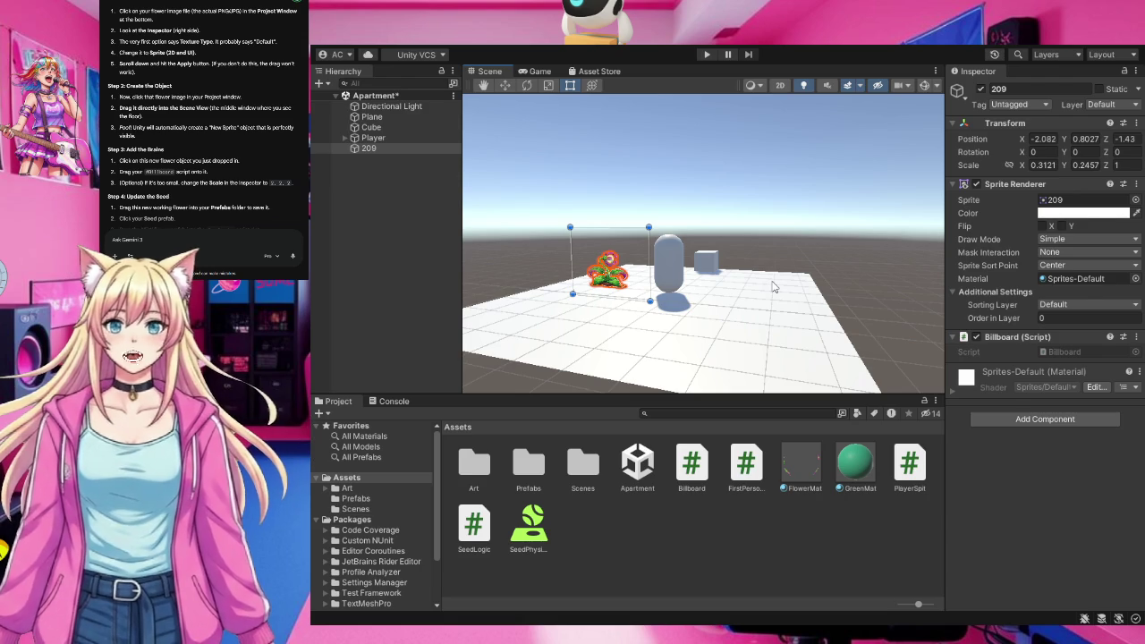
Undo the resizes back to scale 1 and reselect the 209 flower.
{"action": "key", "text": "ctrl+z"}
{"action": "key", "text": "ctrl+z"}
{"action": "key", "text": "ctrl+z"}
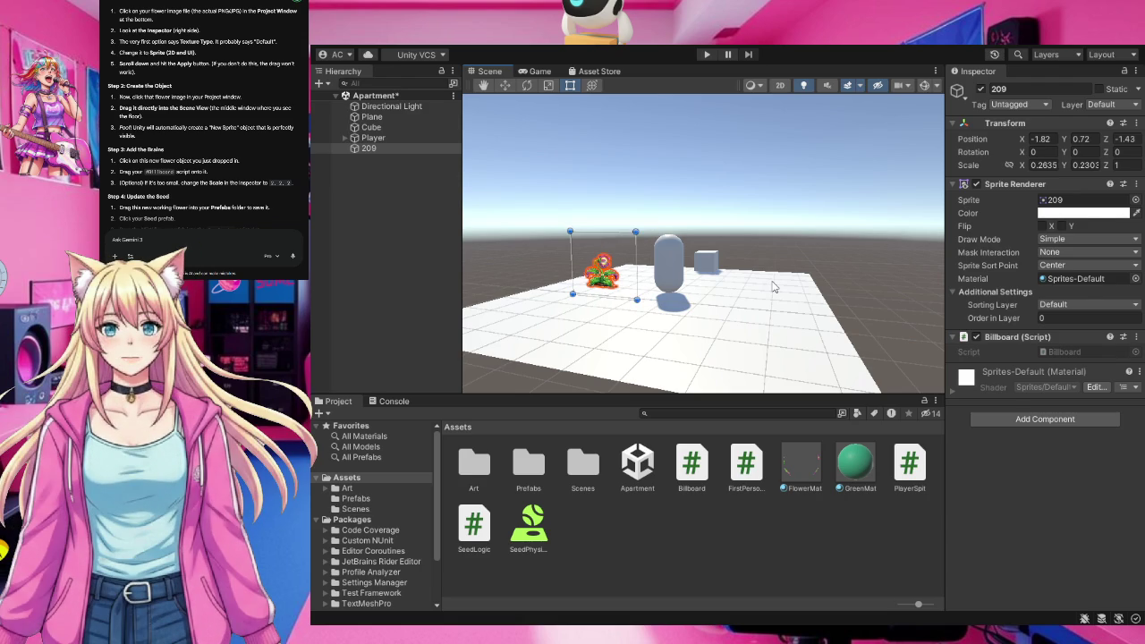
{"action": "key", "text": "ctrl+z"}
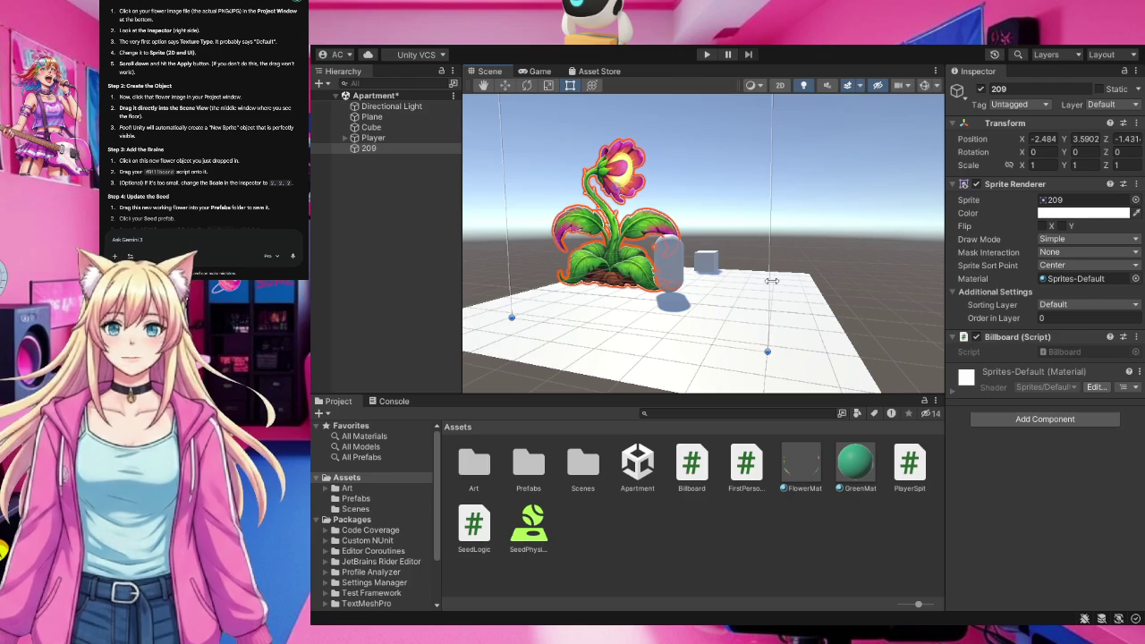
{"action": "key", "text": "ctrl+z"}
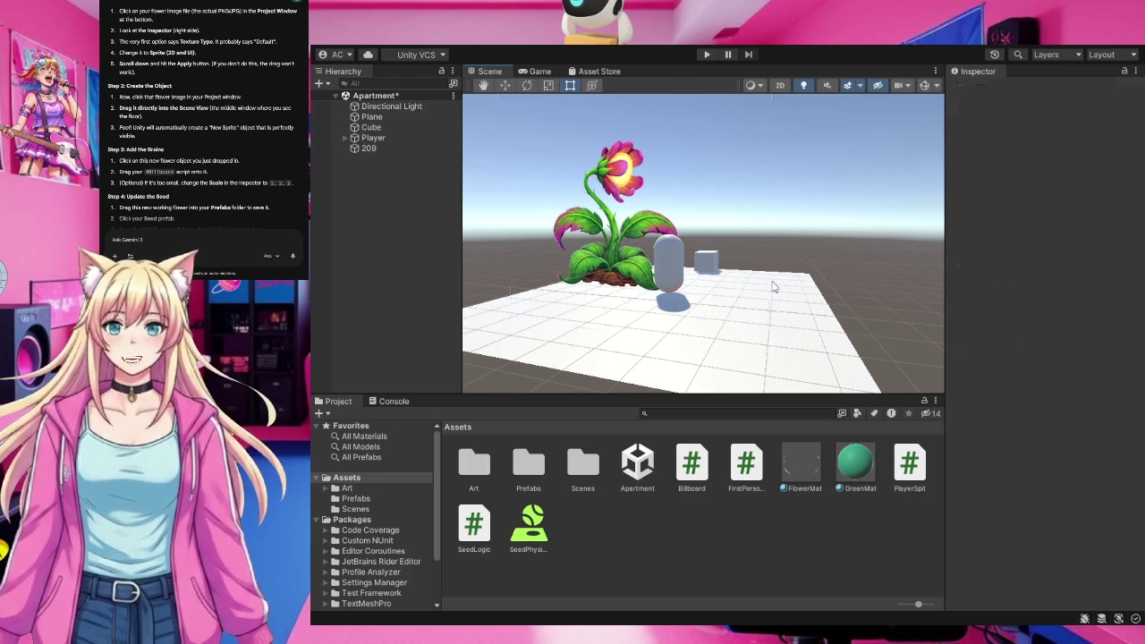
{"action": "left_click", "coordinate": [597, 236]}
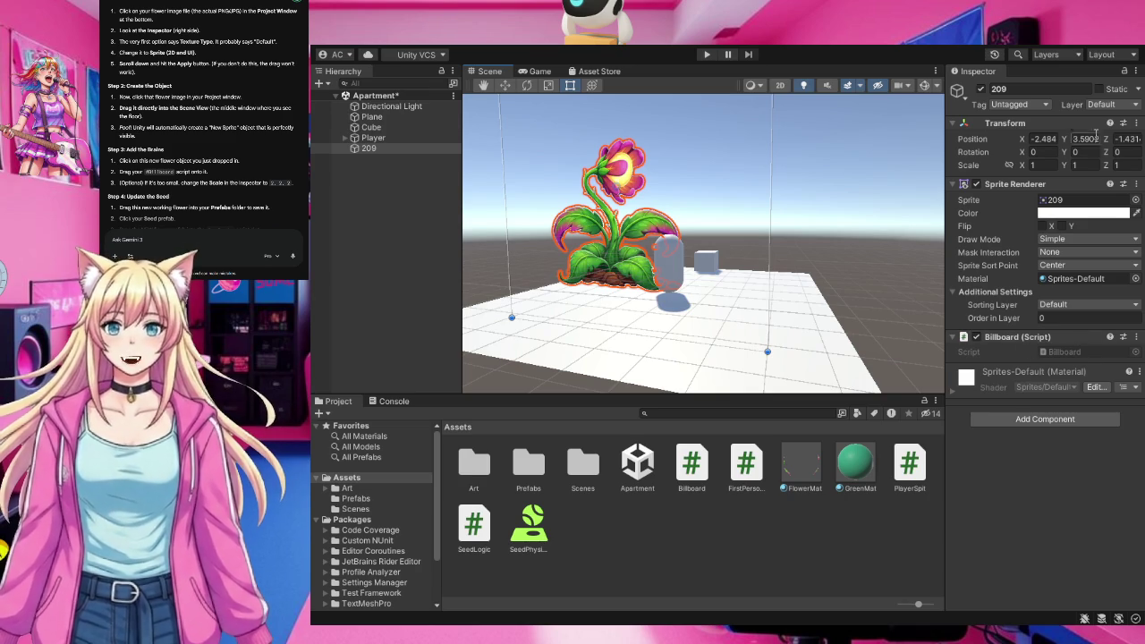
{"action": "left_click", "coordinate": [1034, 165]}
{"action": "left_click", "coordinate": [1009, 166]}
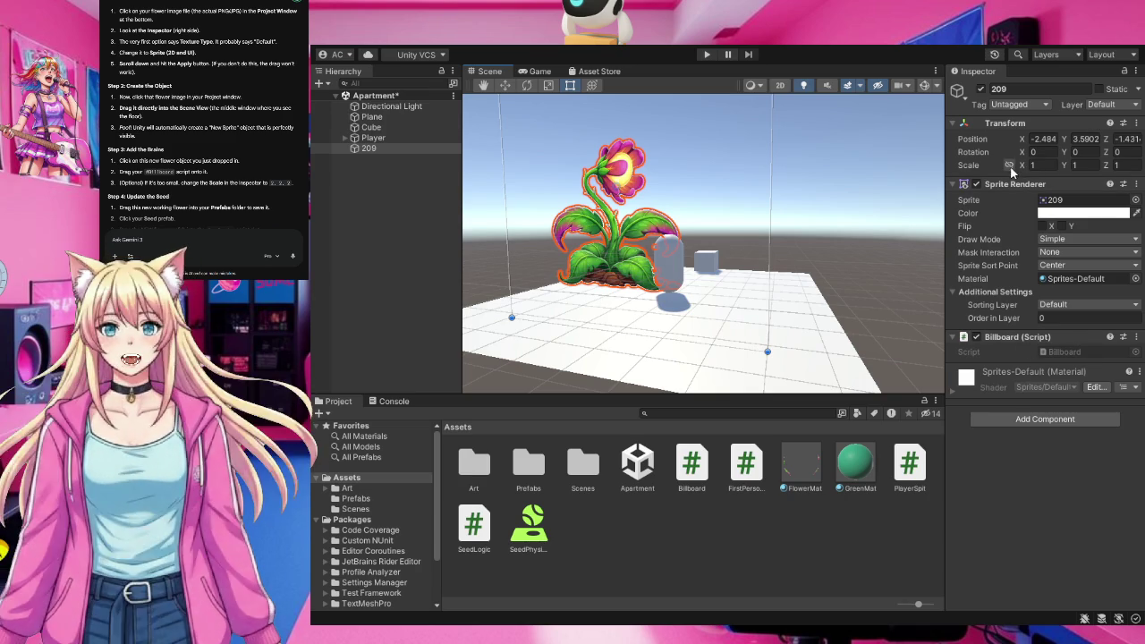
{"action": "left_click", "coordinate": [1008, 166]}
{"action": "left_click", "coordinate": [1009, 167]}
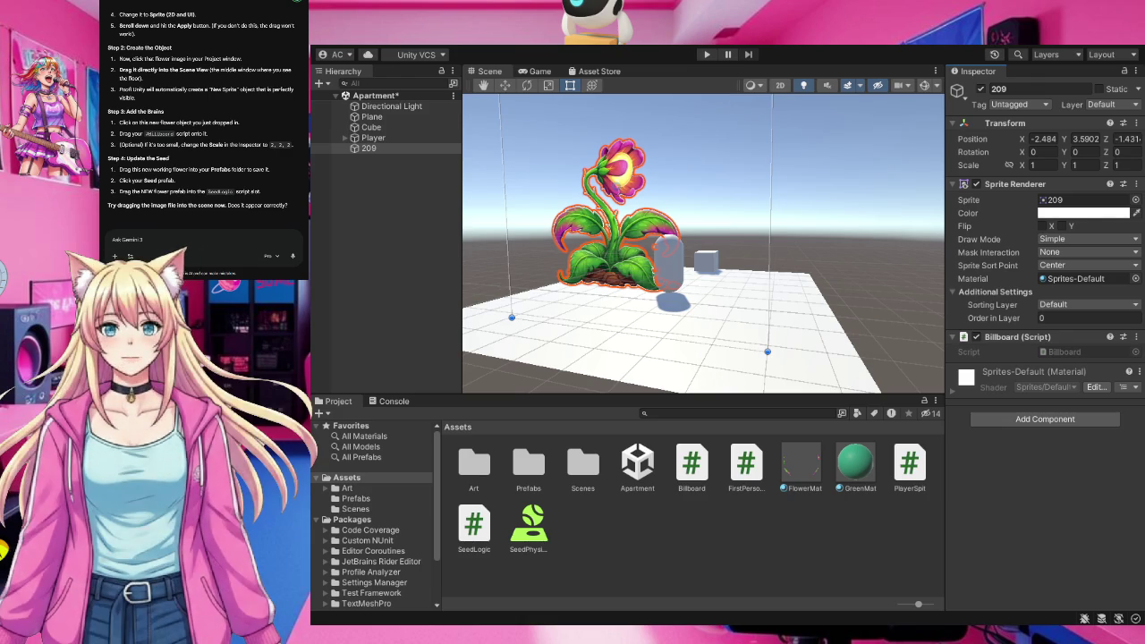
Drag the 209 flower from the Hierarchy into the Prefabs folder to make it a prefab.
{"action": "left_click", "coordinate": [533, 469]}
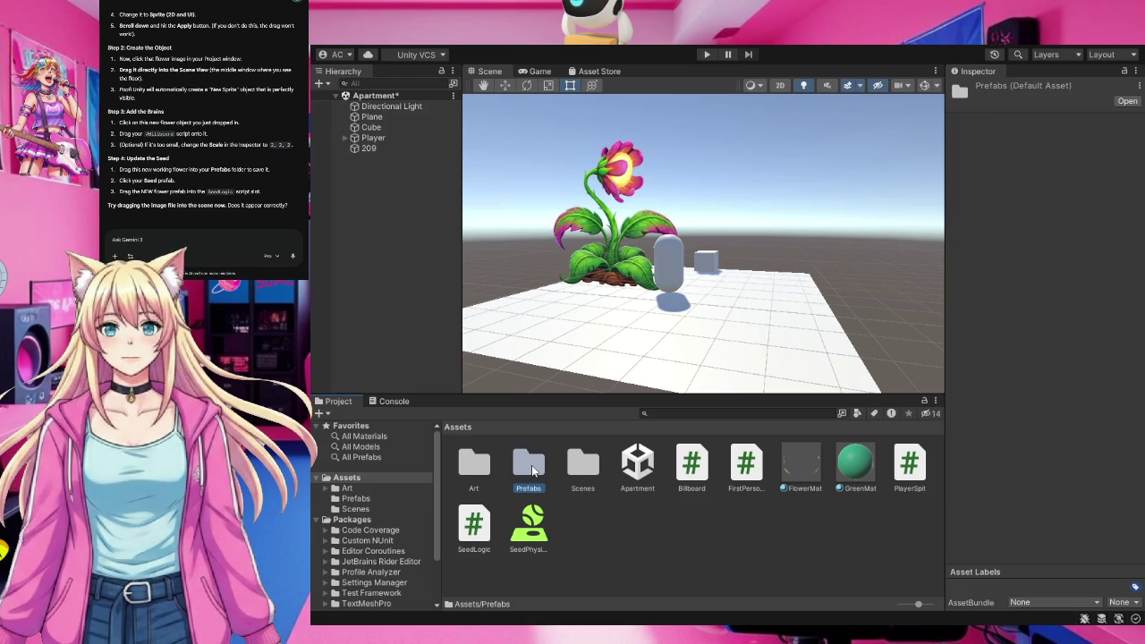
{"action": "double_click", "coordinate": [532, 470]}
{"action": "left_click_drag", "start_coordinate": [366, 147], "coordinate": [657, 517]}
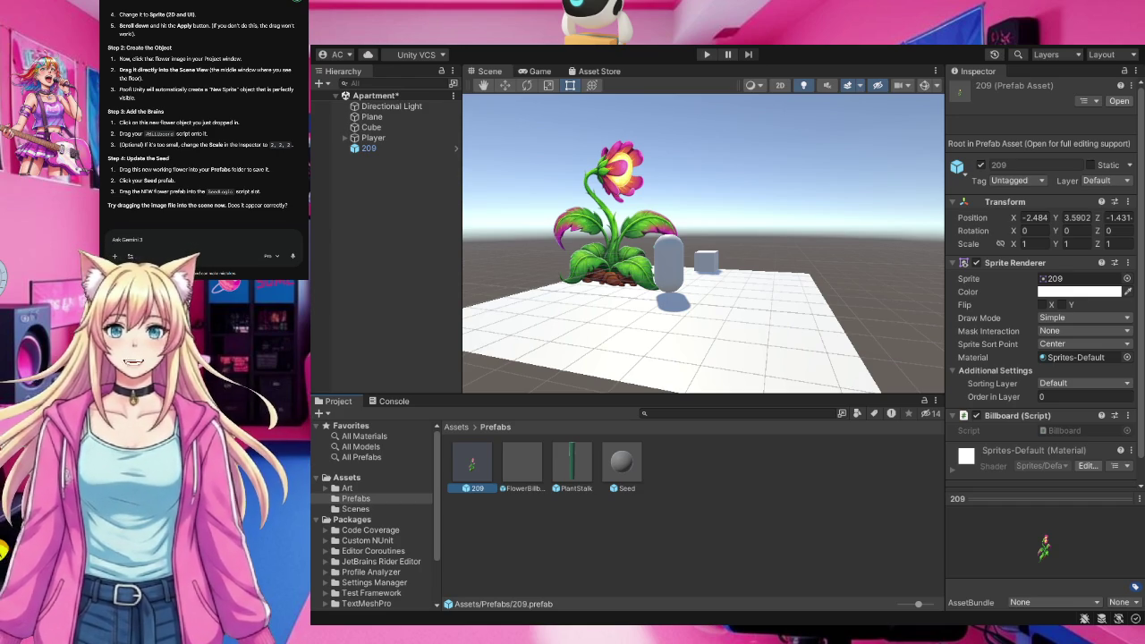
{"action": "left_click", "coordinate": [616, 471]}
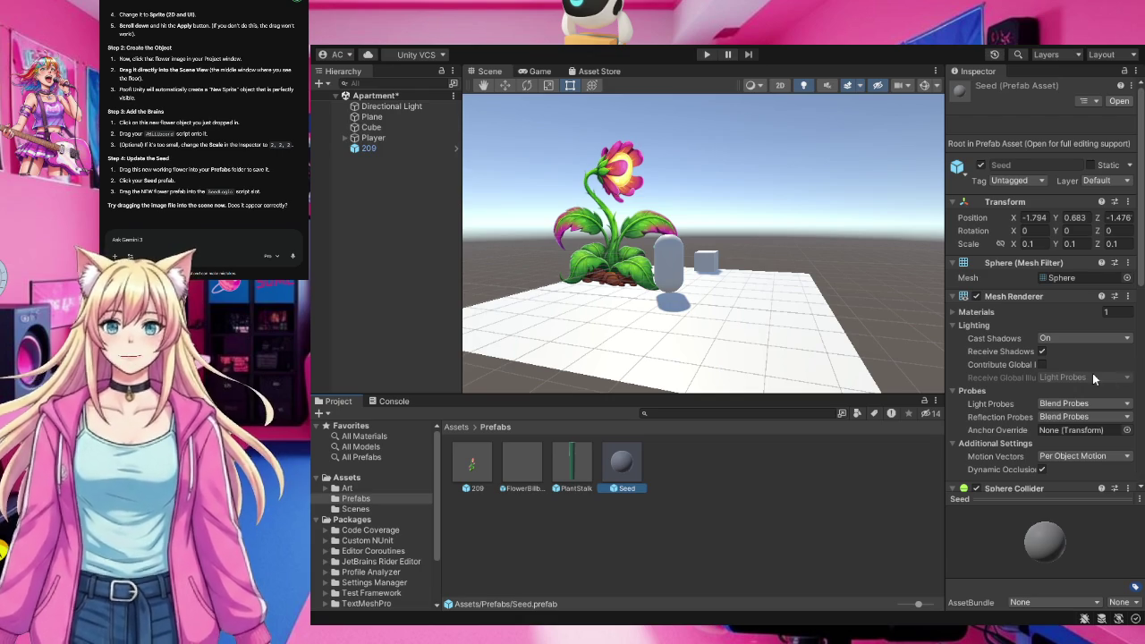
Assign the 209 prefab to Seed Logic's Plant Prefab slot on the Seed prefab.
{"action": "scroll", "coordinate": [1092, 375], "scroll_direction": "down", "scroll_amount": 10}
{"action": "scroll", "coordinate": [1091, 373], "scroll_direction": "down", "scroll_amount": 2}
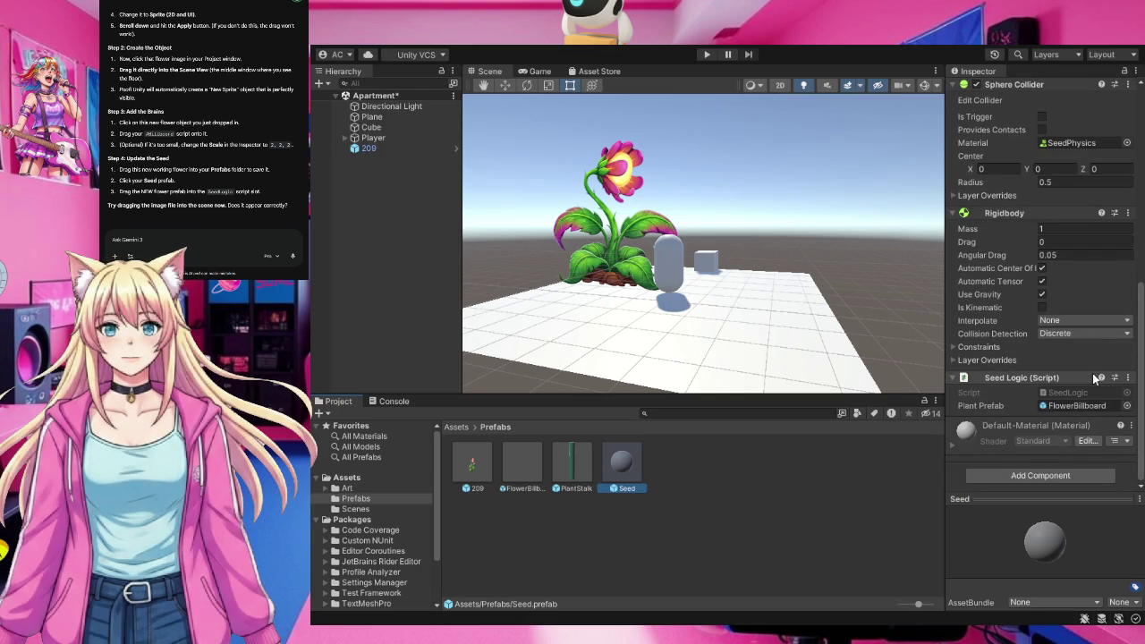
{"action": "left_click_drag", "start_coordinate": [1088, 403], "coordinate": [1054, 408]}
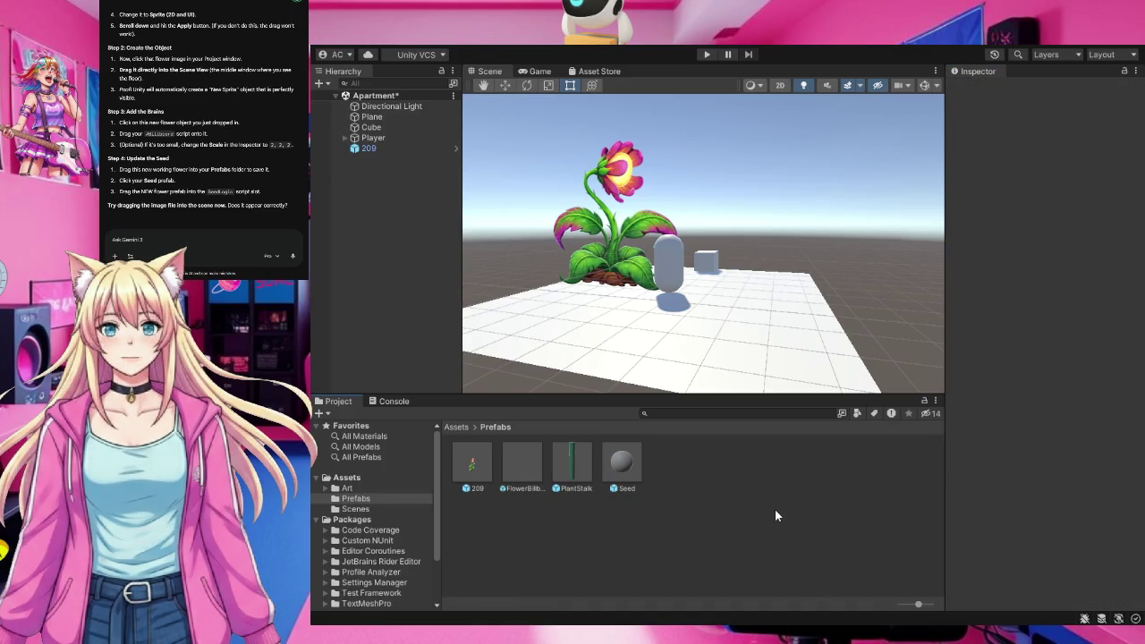
Place a second 209 flower copy in the scene, then type 'yes' as a reply to Gemini.
{"action": "left_click", "coordinate": [629, 459]}
{"action": "scroll", "coordinate": [1071, 438], "scroll_direction": "down", "scroll_amount": 10}
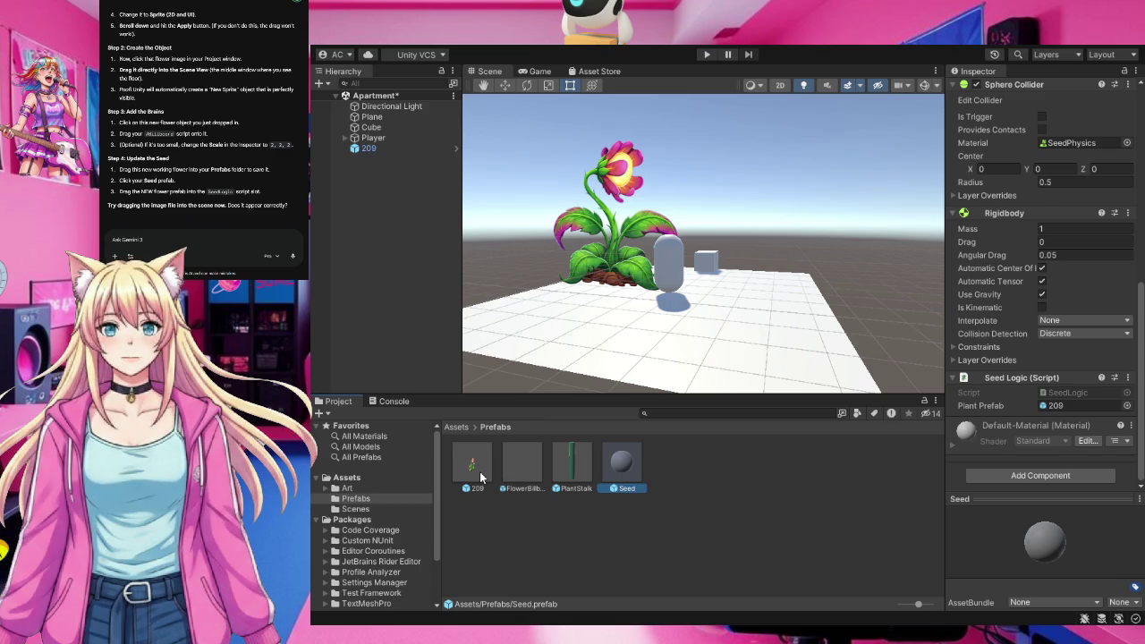
{"action": "mouse_move", "coordinate": [479, 476]}
{"action": "left_mouse_down"}
{"action": "mouse_move", "coordinate": [565, 338]}
{"action": "mouse_move", "coordinate": [558, 286]}
{"action": "mouse_move", "coordinate": [630, 313]}
{"action": "mouse_move", "coordinate": [604, 326]}
{"action": "mouse_move", "coordinate": [725, 164]}
{"action": "mouse_move", "coordinate": [767, 204]}
{"action": "mouse_move", "coordinate": [762, 187]}
{"action": "left_mouse_up"}
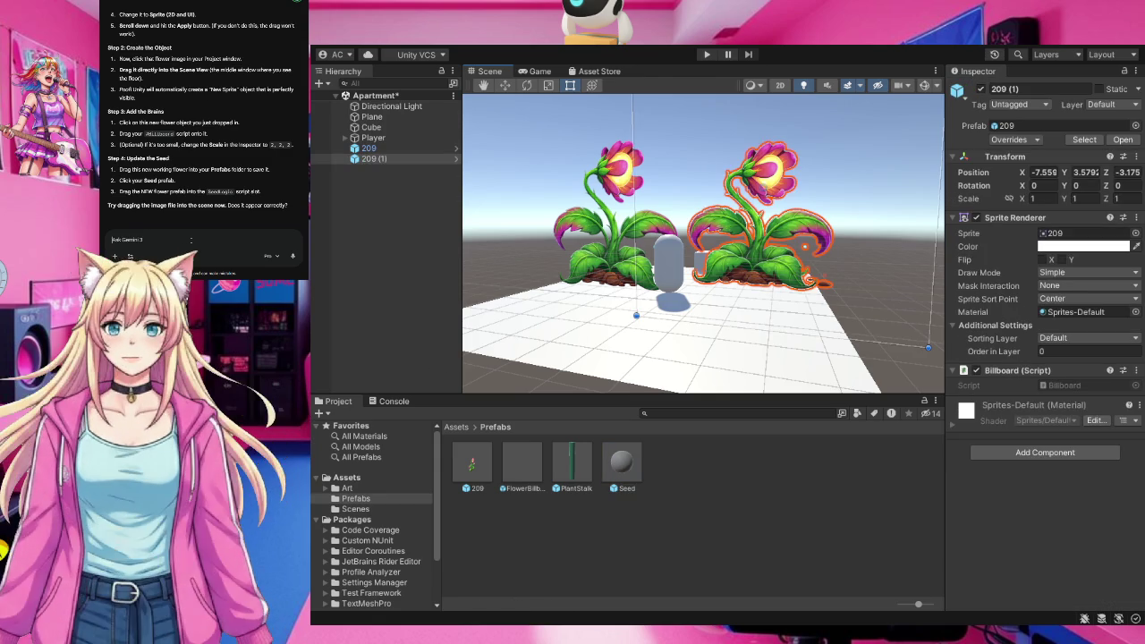
{"action": "type", "text": "yes but the flower is to"}
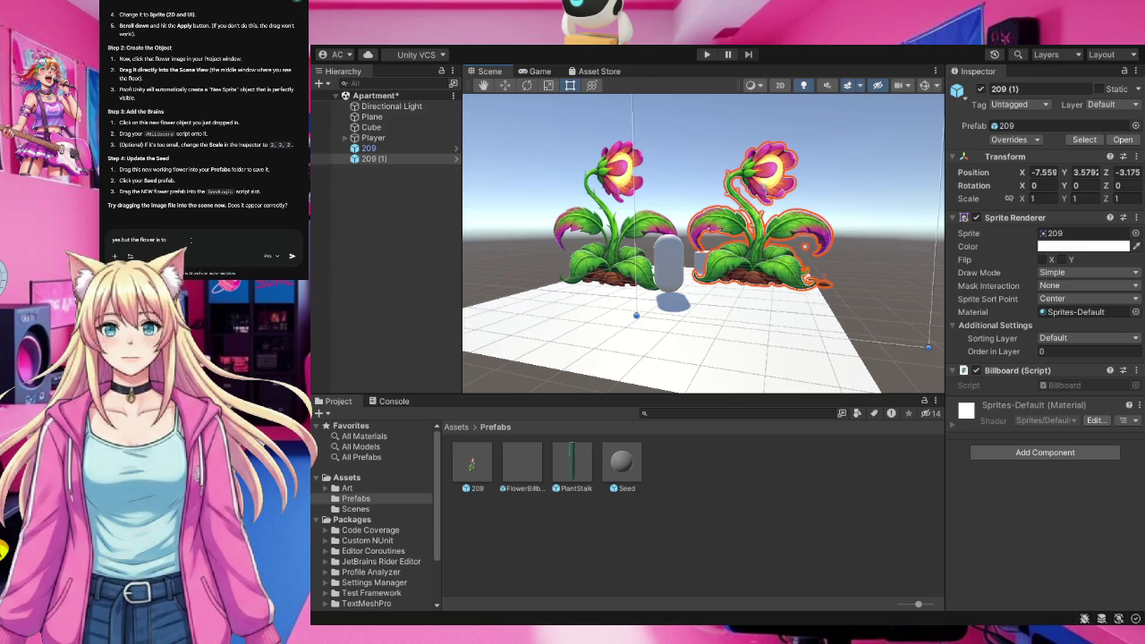
Ask Gemini how to shrink the oversized flower while keeping its aspect ratio.
{"action": "type", "text": " big what i"}
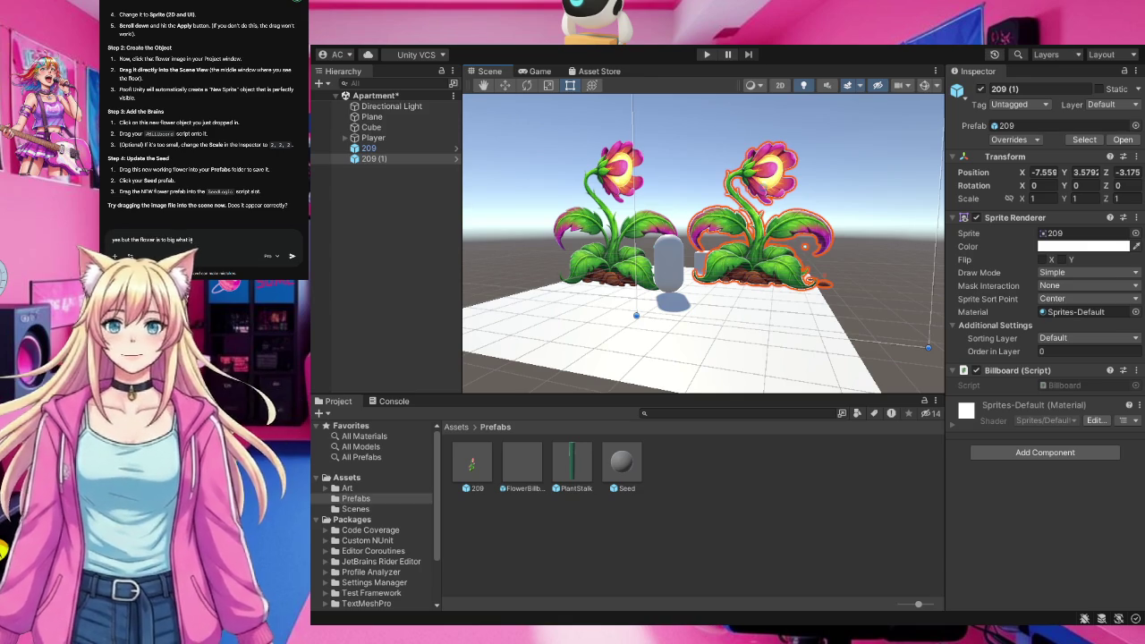
{"action": "type", "text": " m"}
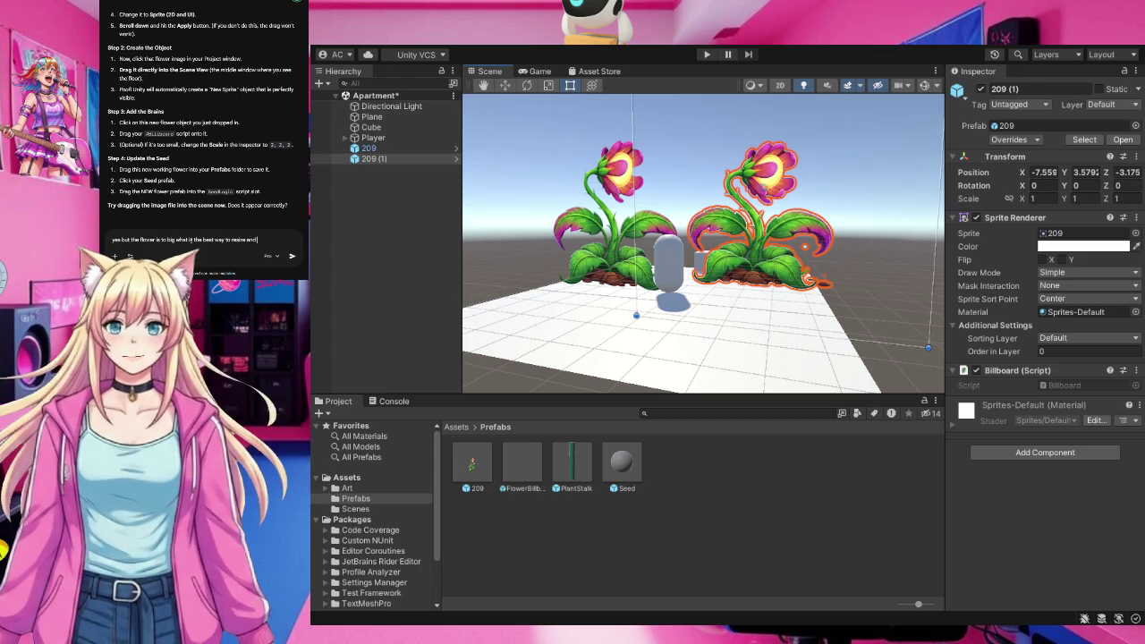
{"action": "type", "text": "keep aspe"}
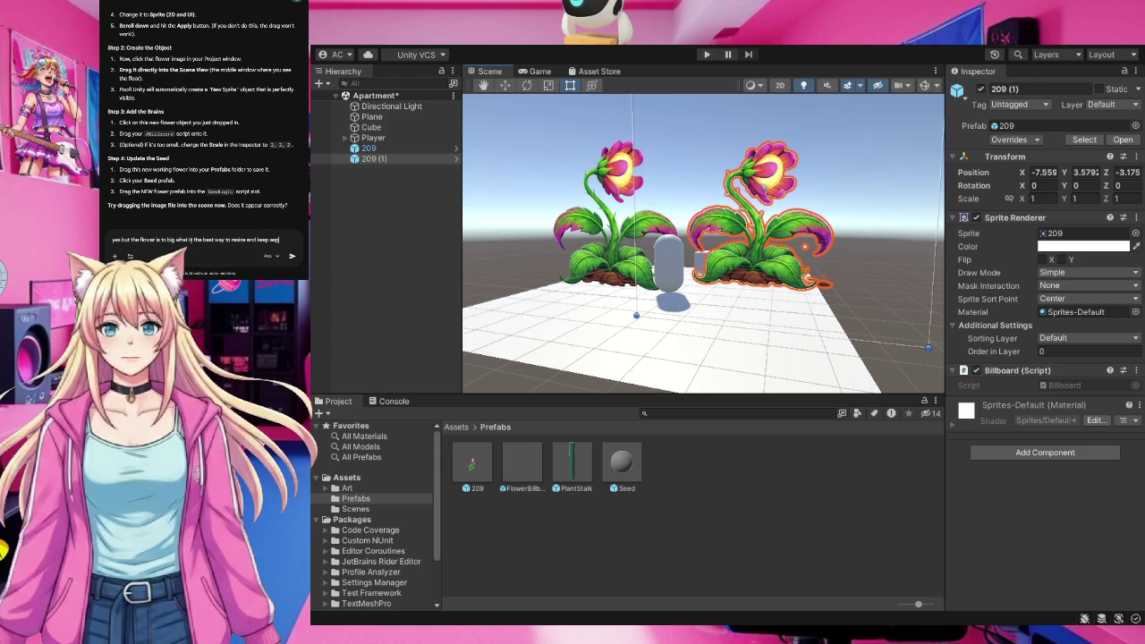
{"action": "type", "text": "ct ratio"}
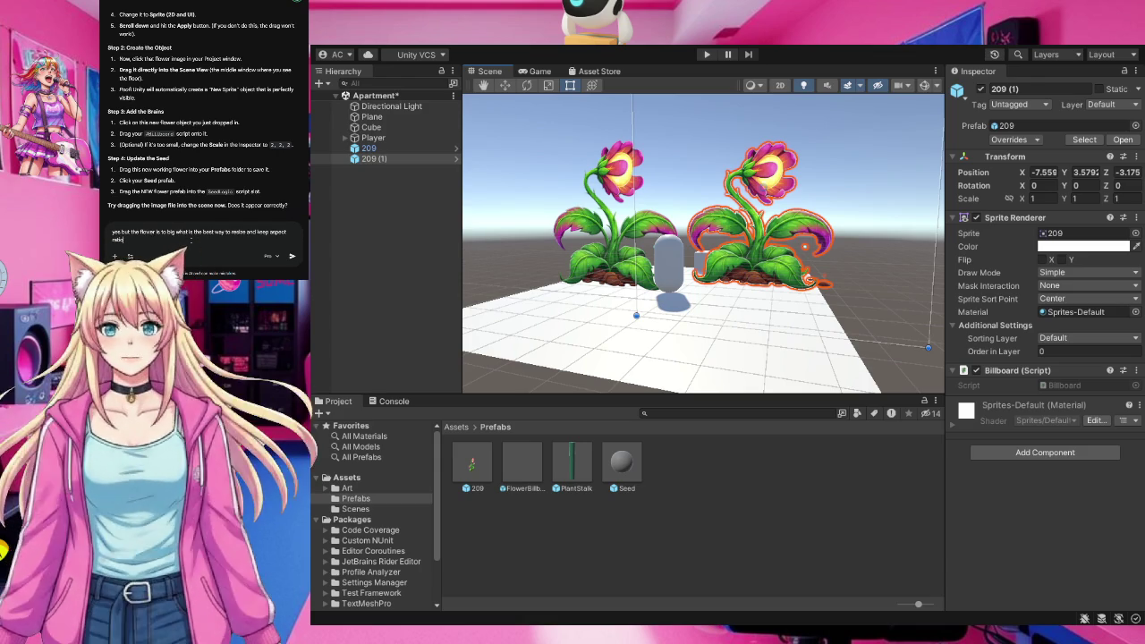
{"action": "key", "text": "Return"}
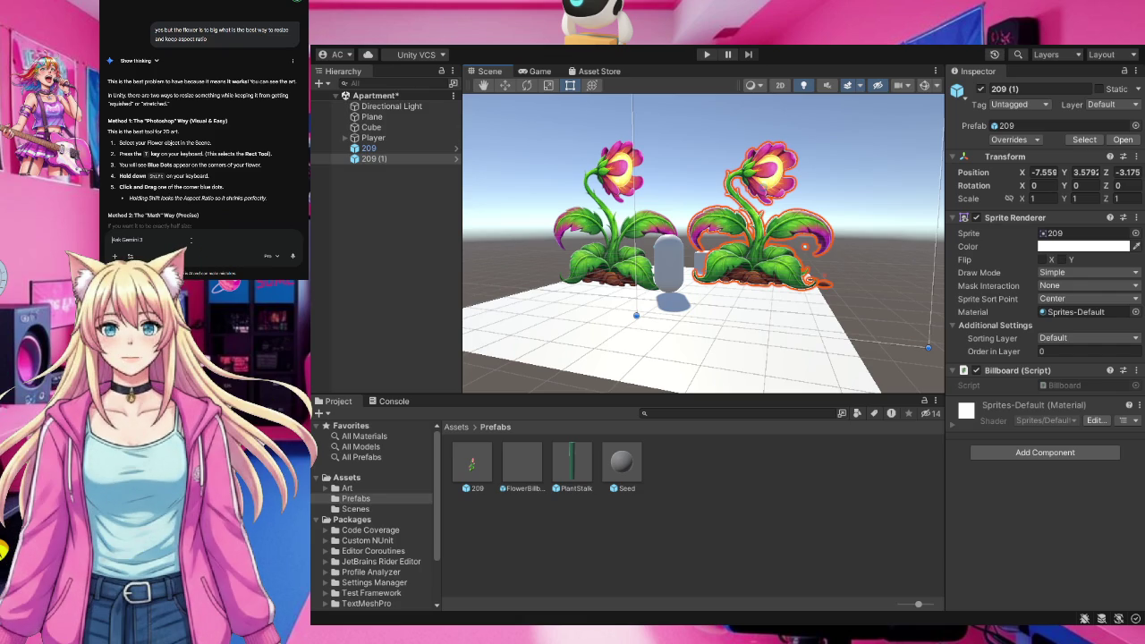
{"action": "left_click", "coordinate": [190, 239]}
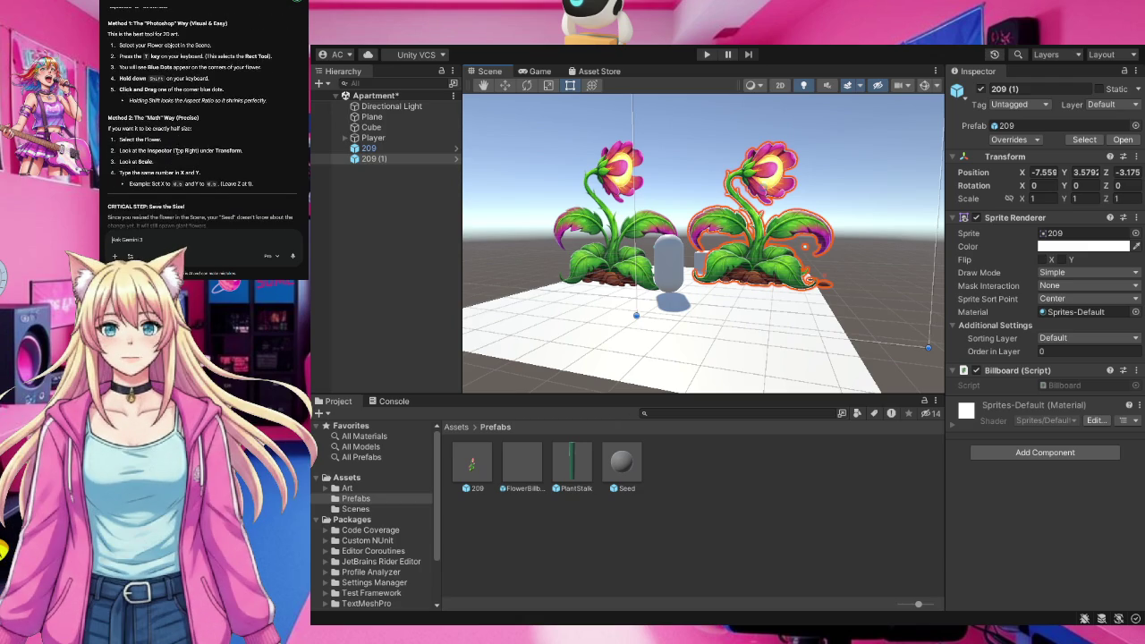
{"action": "scroll", "coordinate": [176, 149], "scroll_direction": "up", "scroll_amount": 1}
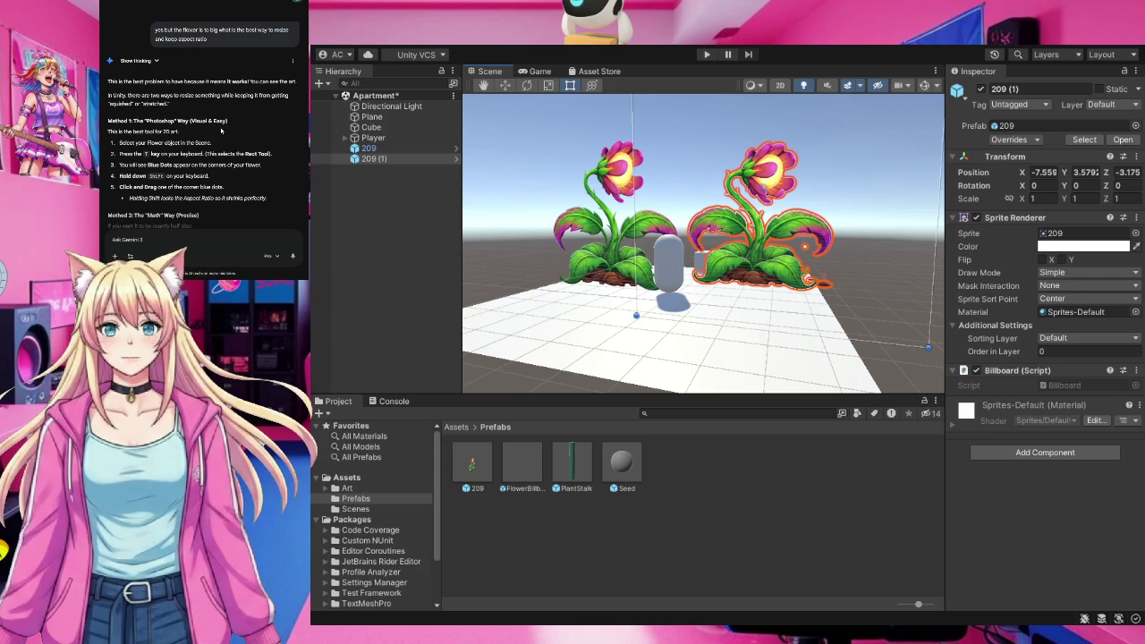
{"action": "scroll", "coordinate": [220, 131], "scroll_direction": "down", "scroll_amount": 3}
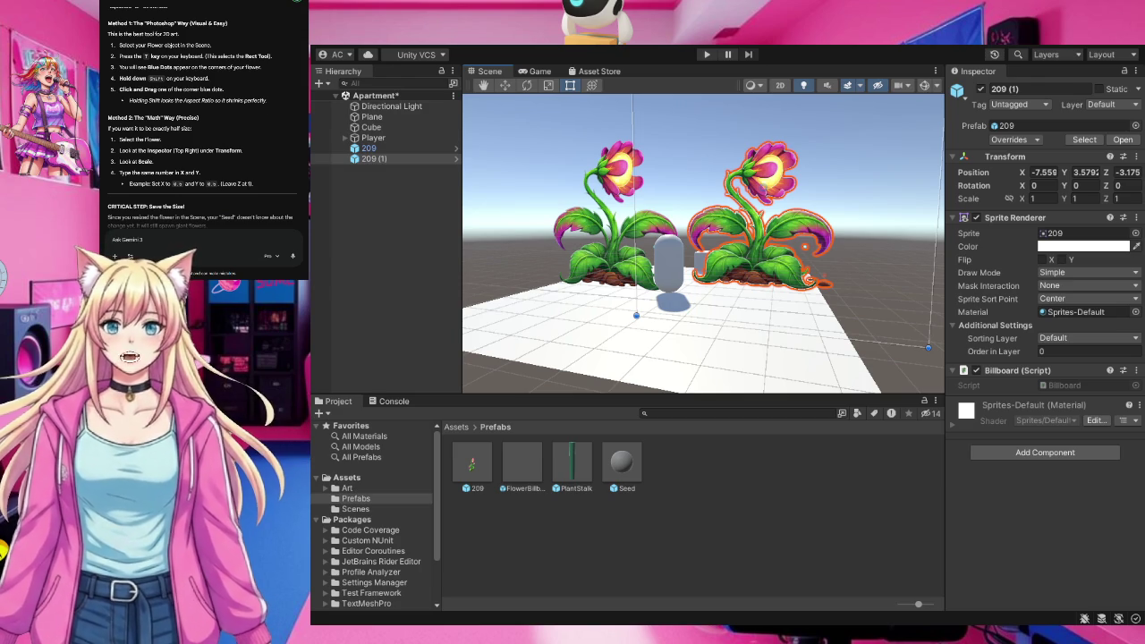
Scale 209 (1) to 0.6 in X and Y, then drag it down to about 0.2252.
{"action": "left_click", "coordinate": [1036, 199]}
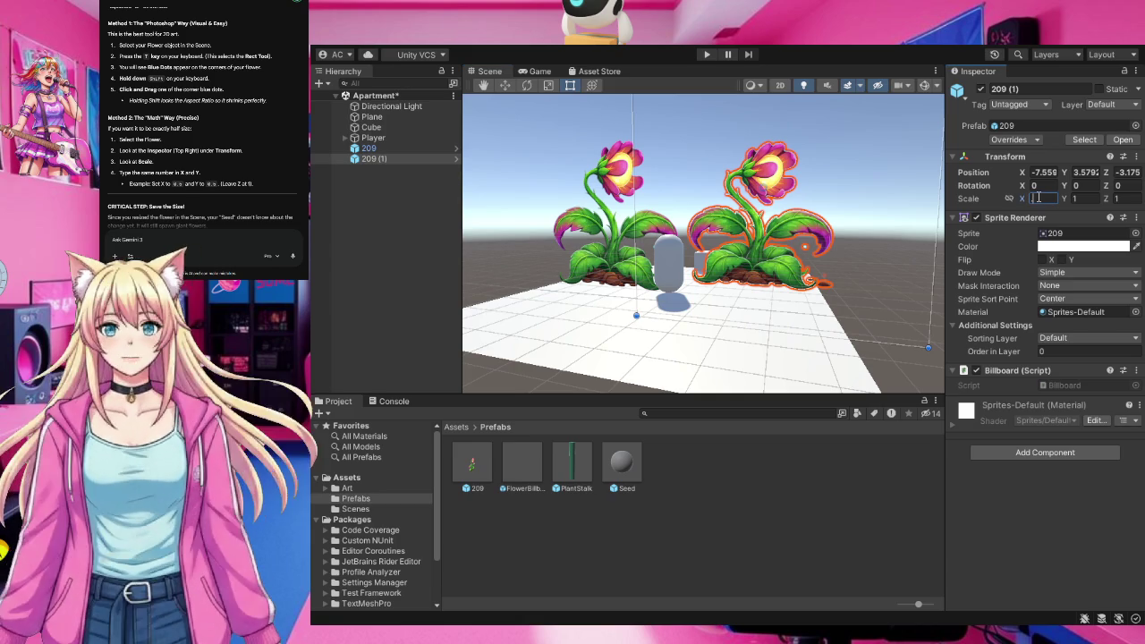
{"action": "type", "text": ".6"}
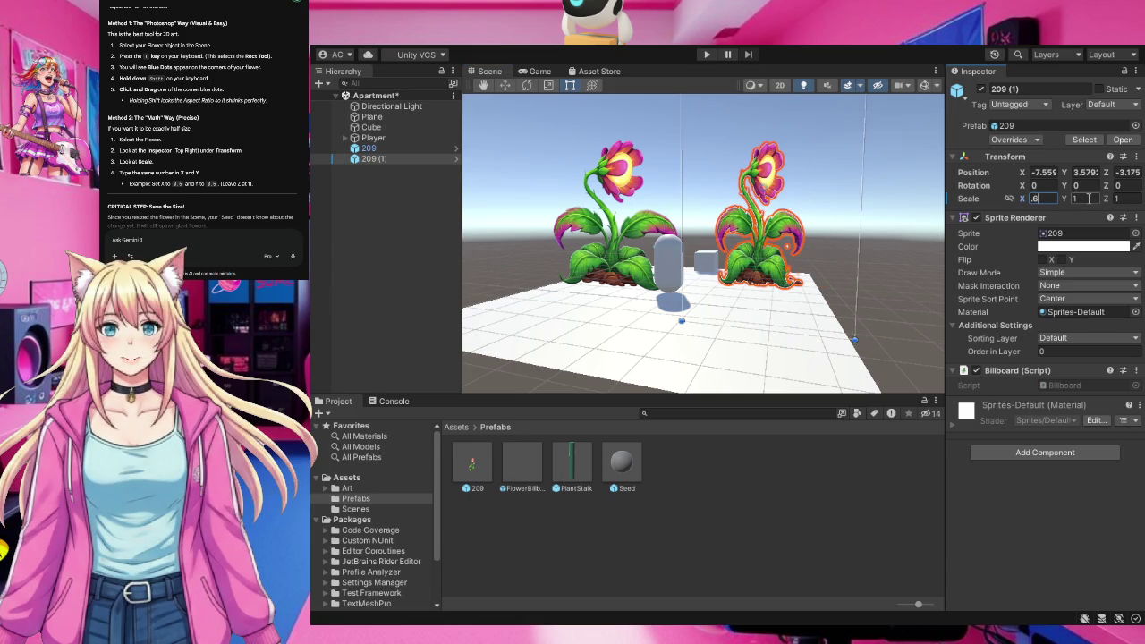
{"action": "left_click", "coordinate": [1089, 199]}
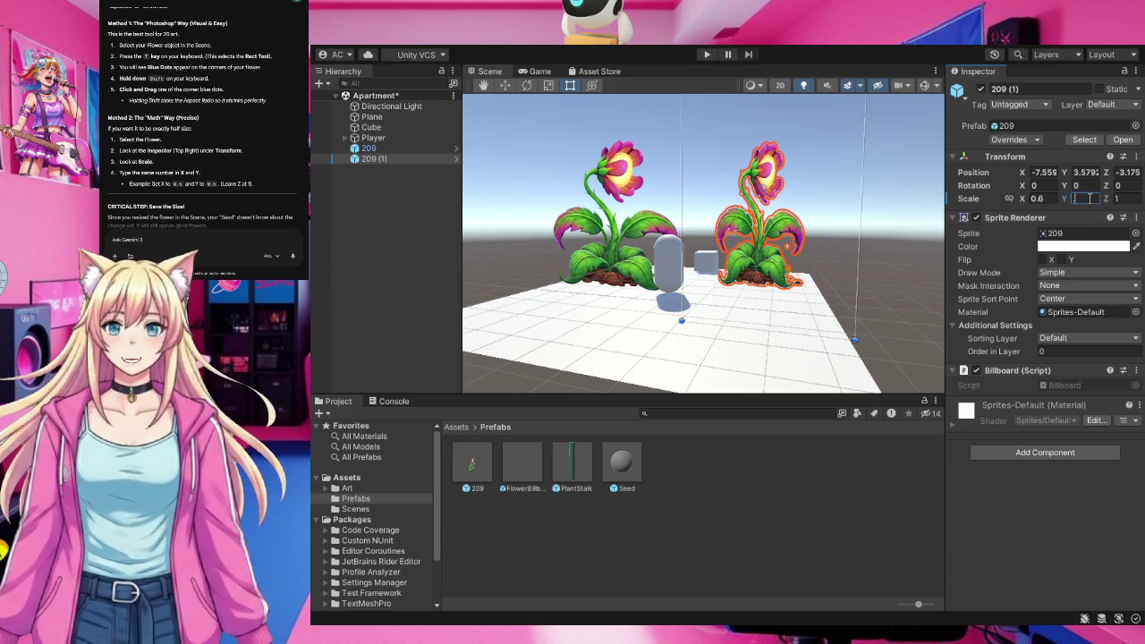
{"action": "type", "text": ".6"}
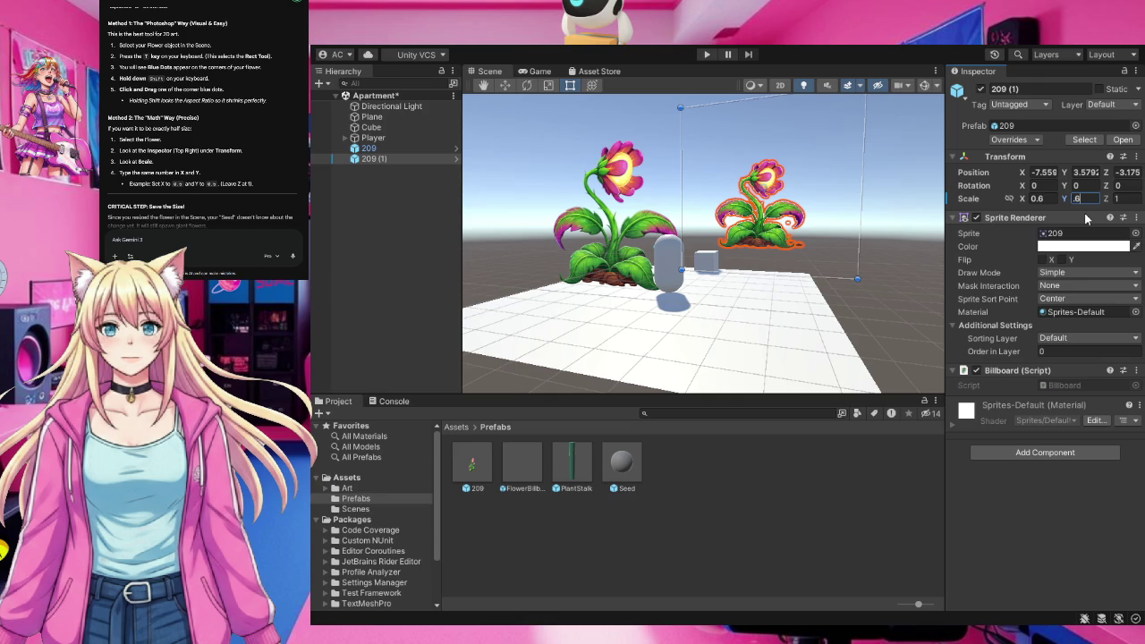
{"action": "left_click", "coordinate": [857, 281]}
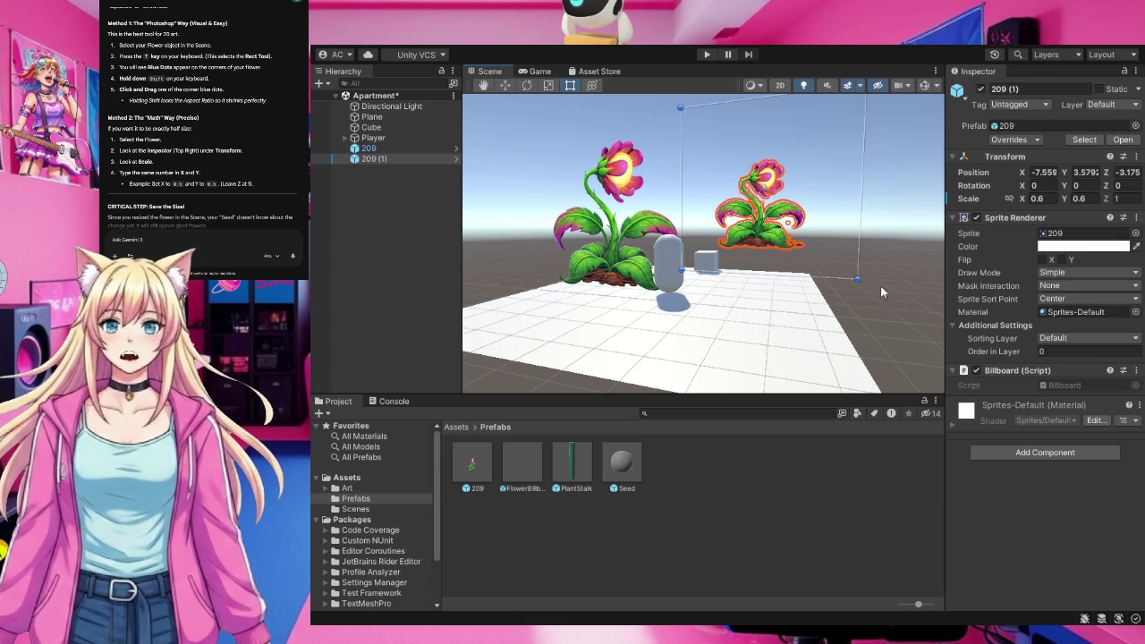
{"action": "mouse_move", "coordinate": [857, 279]}
{"action": "left_mouse_down"}
{"action": "mouse_move", "coordinate": [760, 224]}
{"action": "mouse_move", "coordinate": [832, 251]}
{"action": "mouse_move", "coordinate": [744, 250]}
{"action": "mouse_move", "coordinate": [796, 239]}
{"action": "mouse_move", "coordinate": [742, 170]}
{"action": "mouse_move", "coordinate": [827, 268]}
{"action": "mouse_move", "coordinate": [735, 173]}
{"action": "mouse_move", "coordinate": [774, 279]}
{"action": "left_mouse_up"}
{"action": "left_click", "coordinate": [601, 238]}
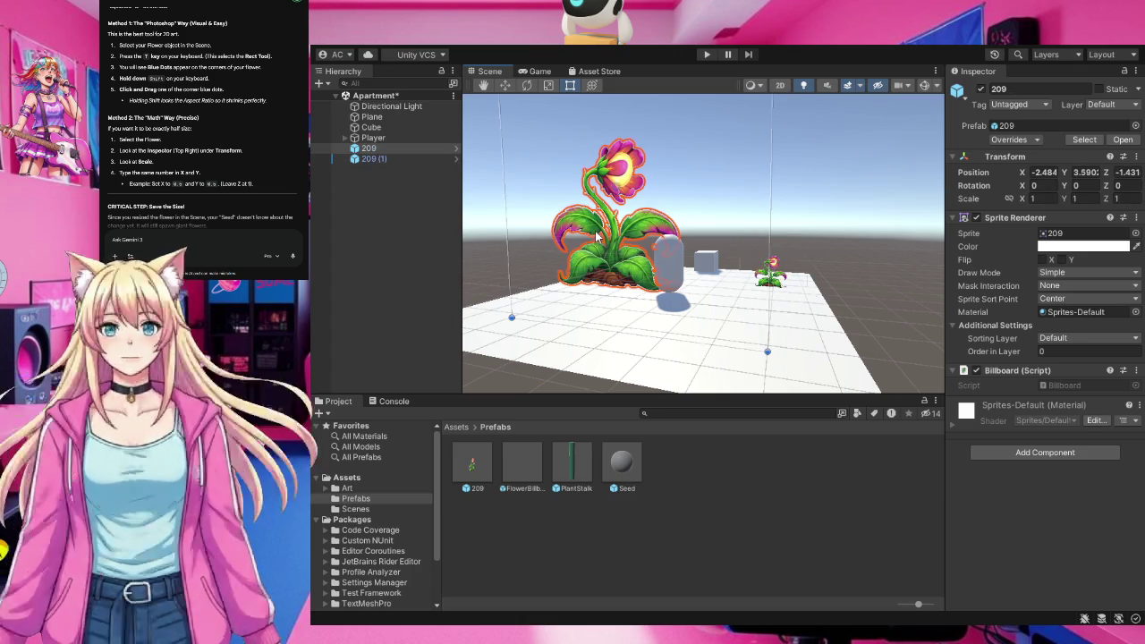
Delete the large 209 flower and compare the small copy's scale with the 209 prefab's.
{"action": "key", "text": "Delete"}
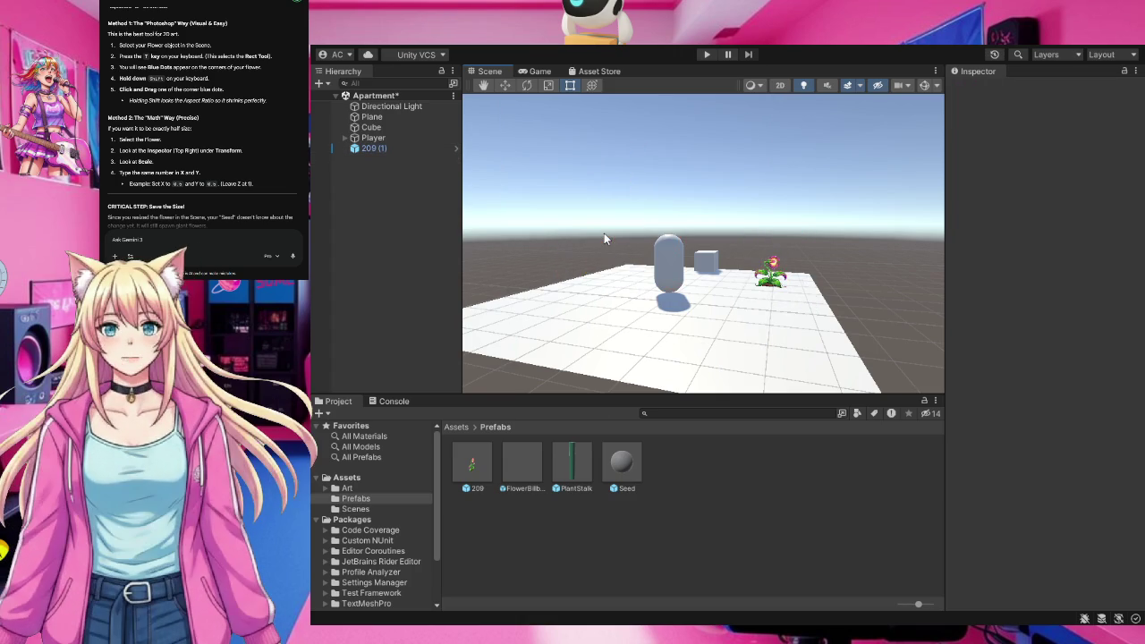
{"action": "left_click", "coordinate": [774, 274]}
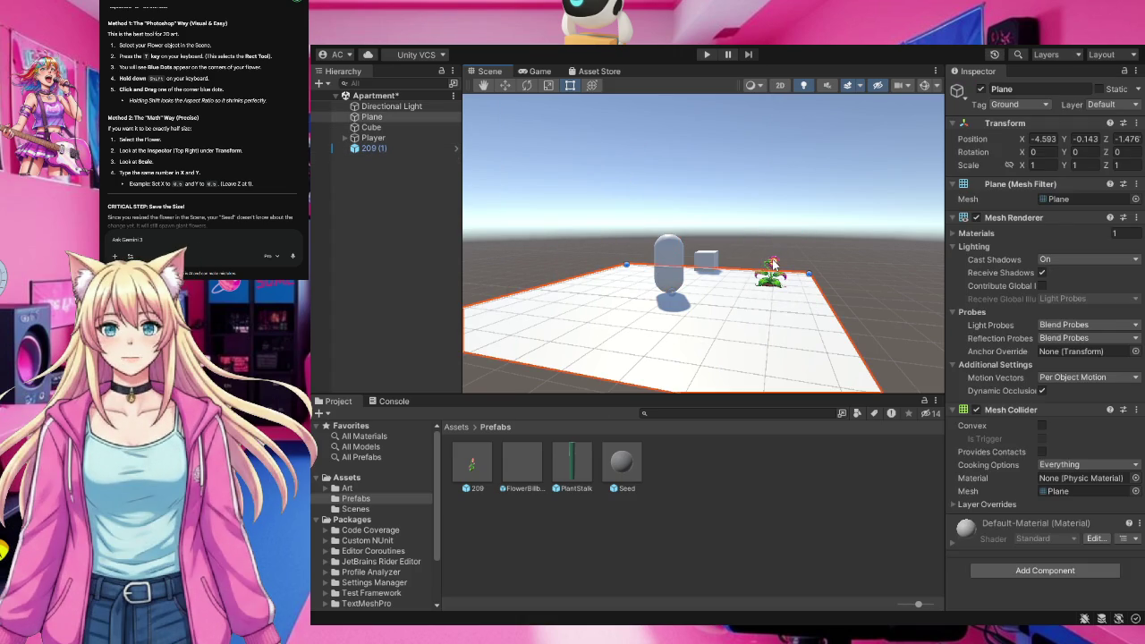
{"action": "left_click", "coordinate": [775, 274]}
{"action": "left_click", "coordinate": [473, 468]}
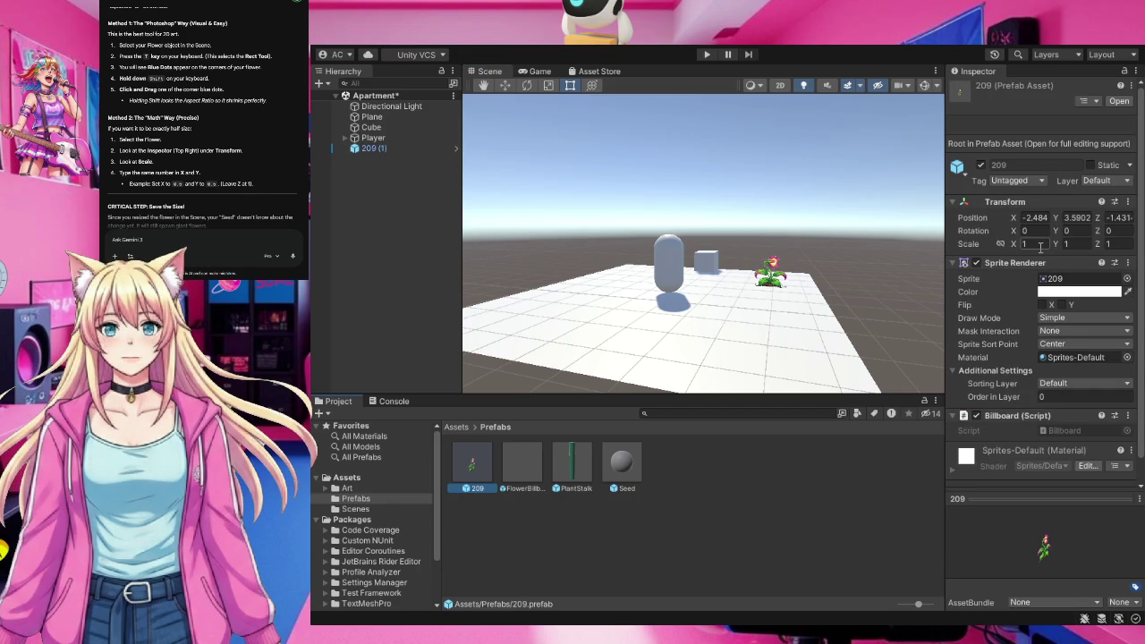
{"action": "left_click", "coordinate": [774, 281]}
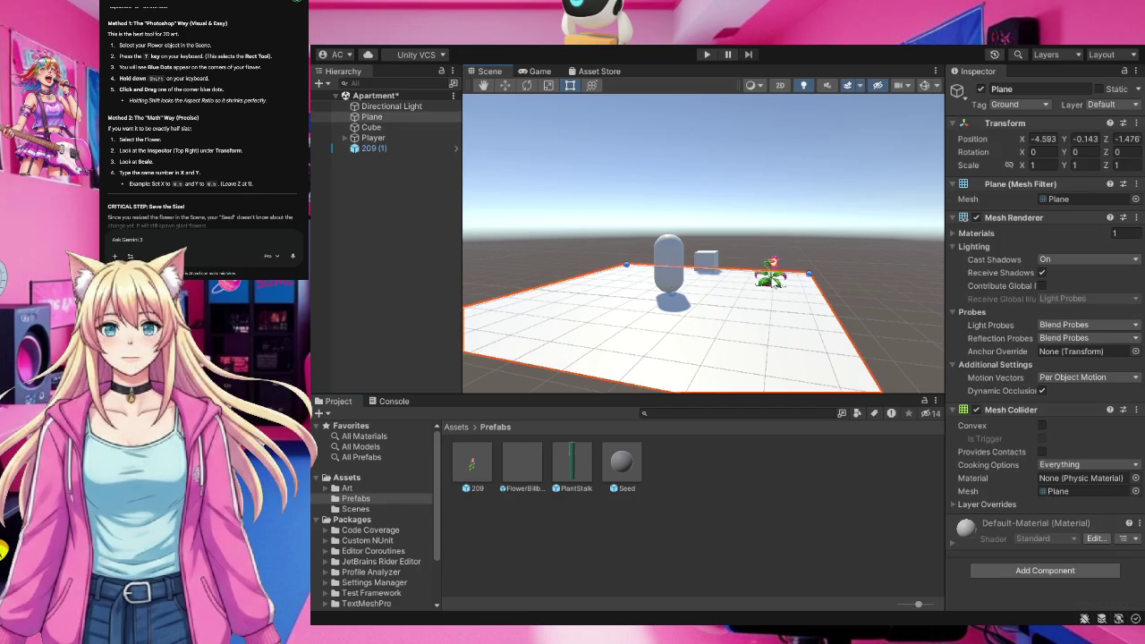
{"action": "left_click", "coordinate": [772, 279]}
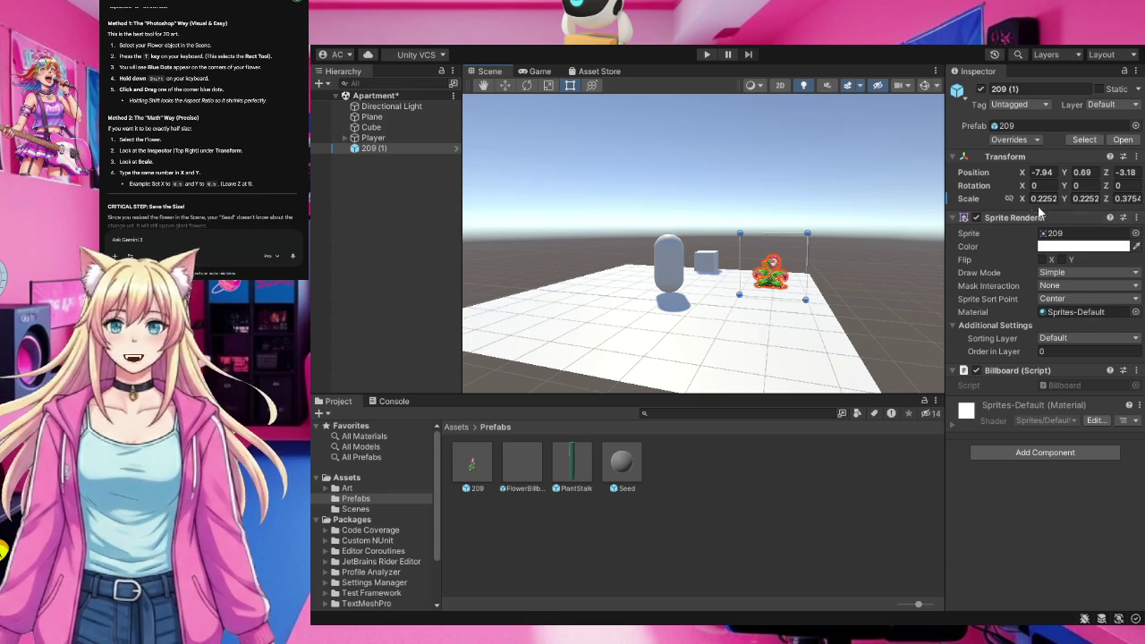
{"action": "left_click", "coordinate": [471, 469]}
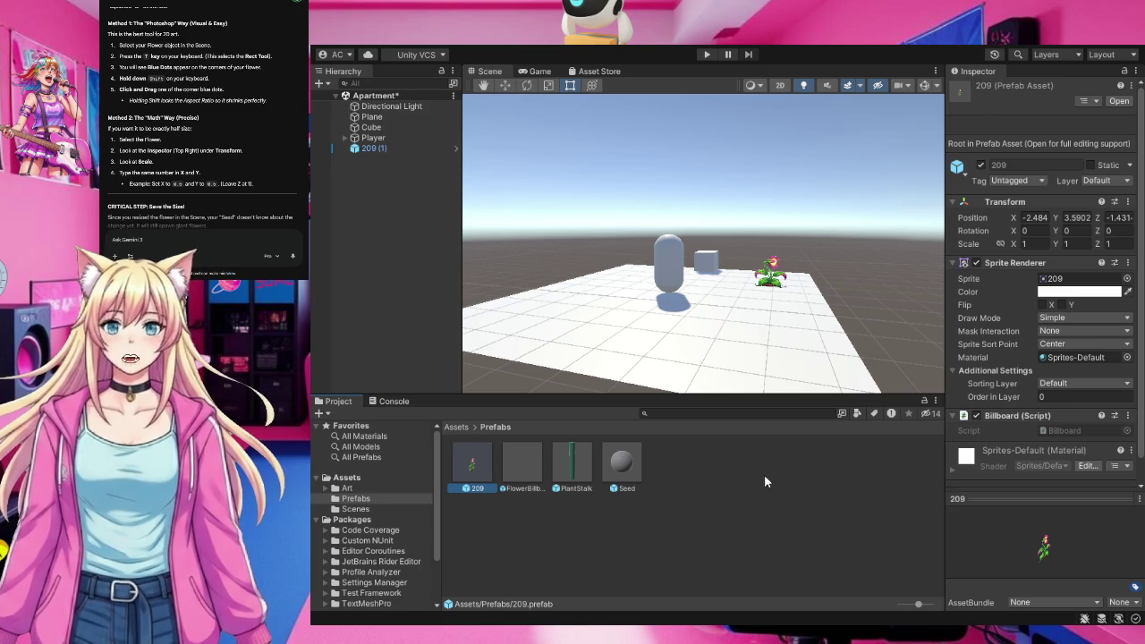
{"action": "left_click", "coordinate": [775, 279]}
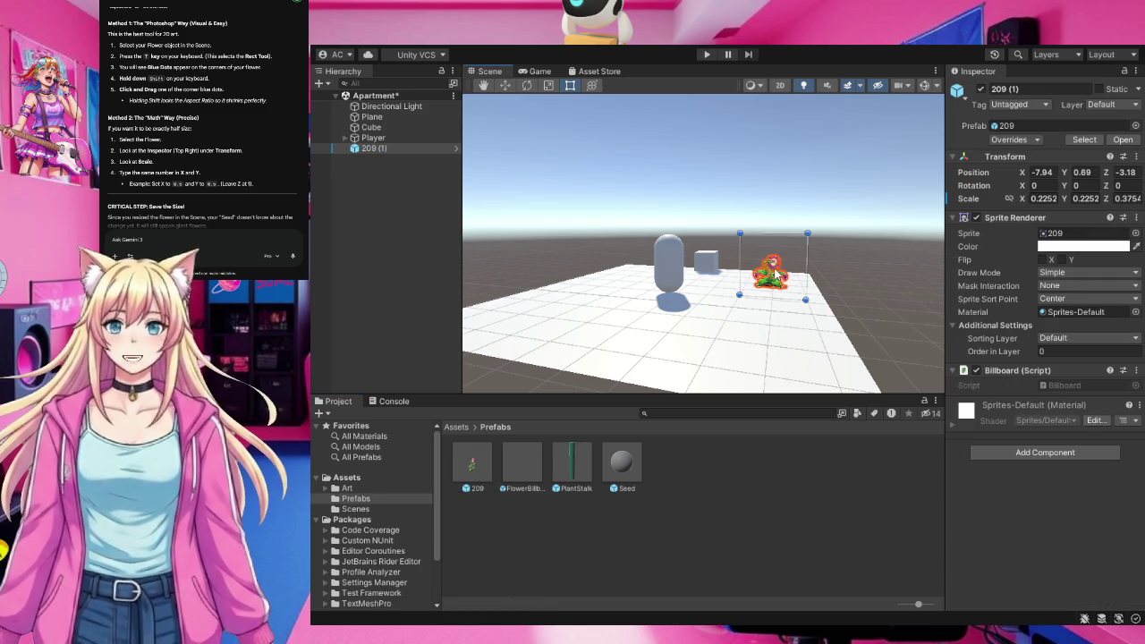
{"action": "left_click", "coordinate": [471, 467]}
Set the 209 prefab's Scale X and Y to 0.225.
{"action": "left_click", "coordinate": [1028, 243]}
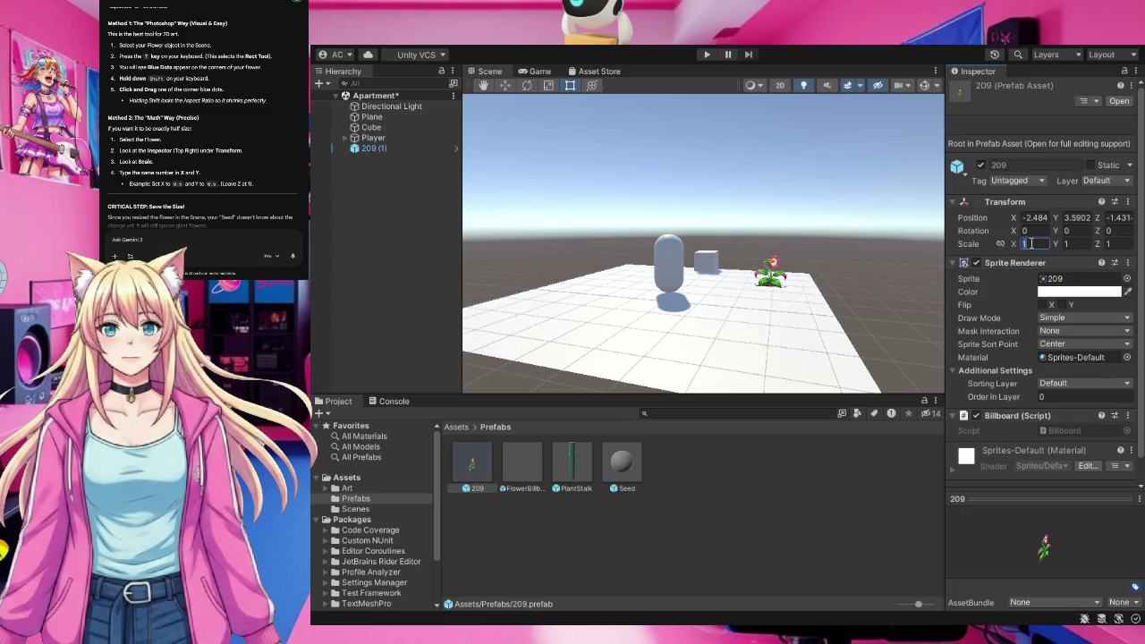
{"action": "type", "text": "0.225"}
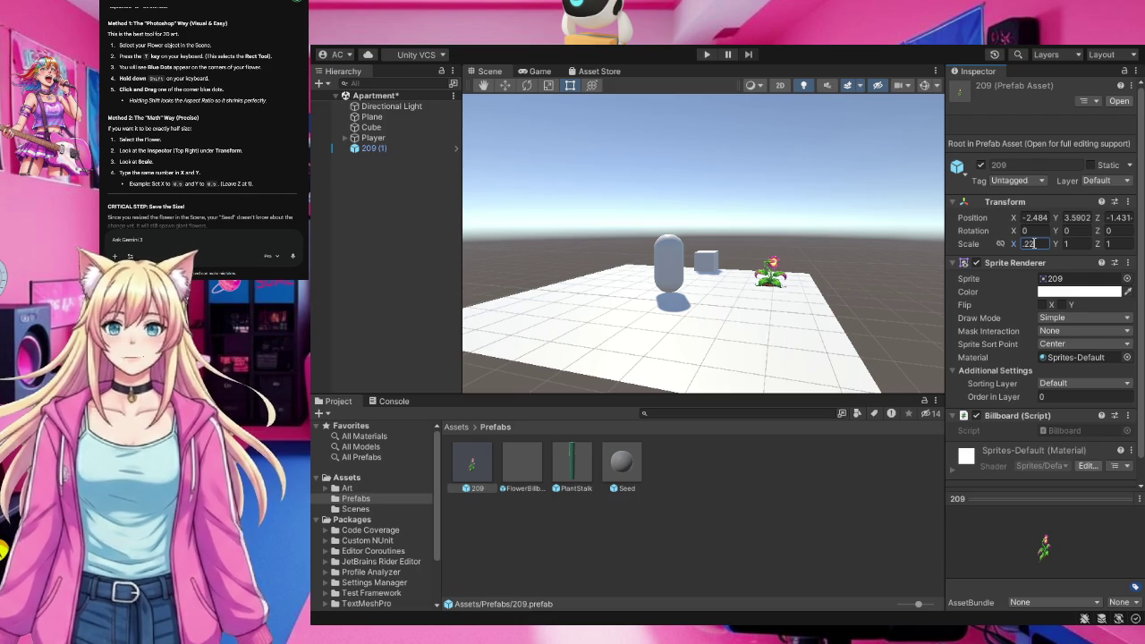
{"action": "left_click", "coordinate": [1068, 242]}
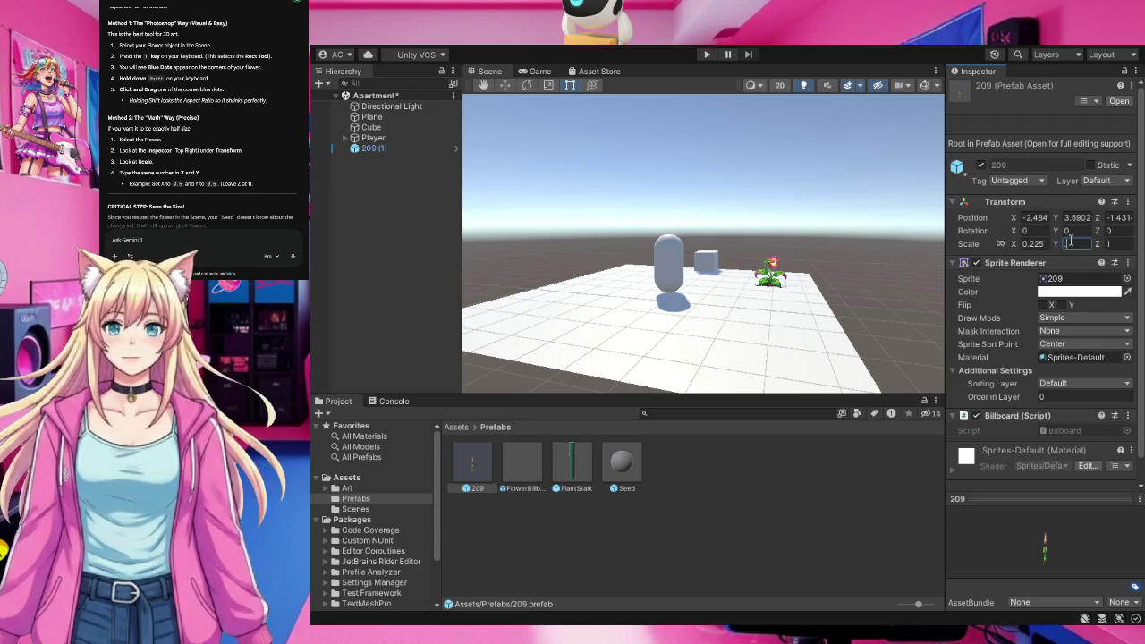
{"action": "type", "text": "0.2"}
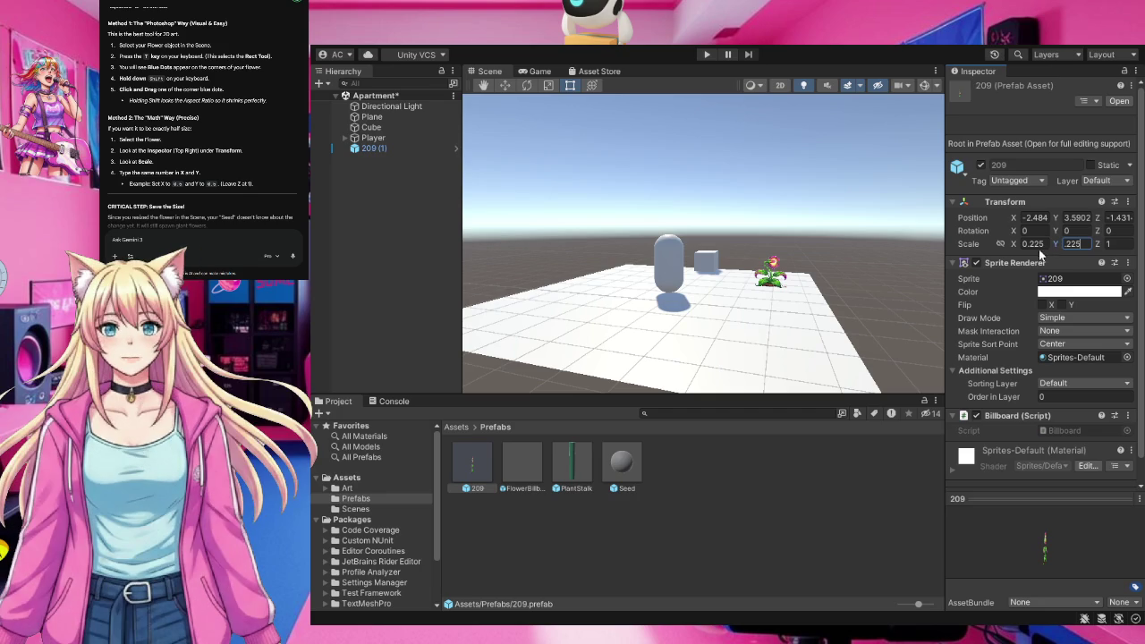
{"action": "key", "text": "Return"}
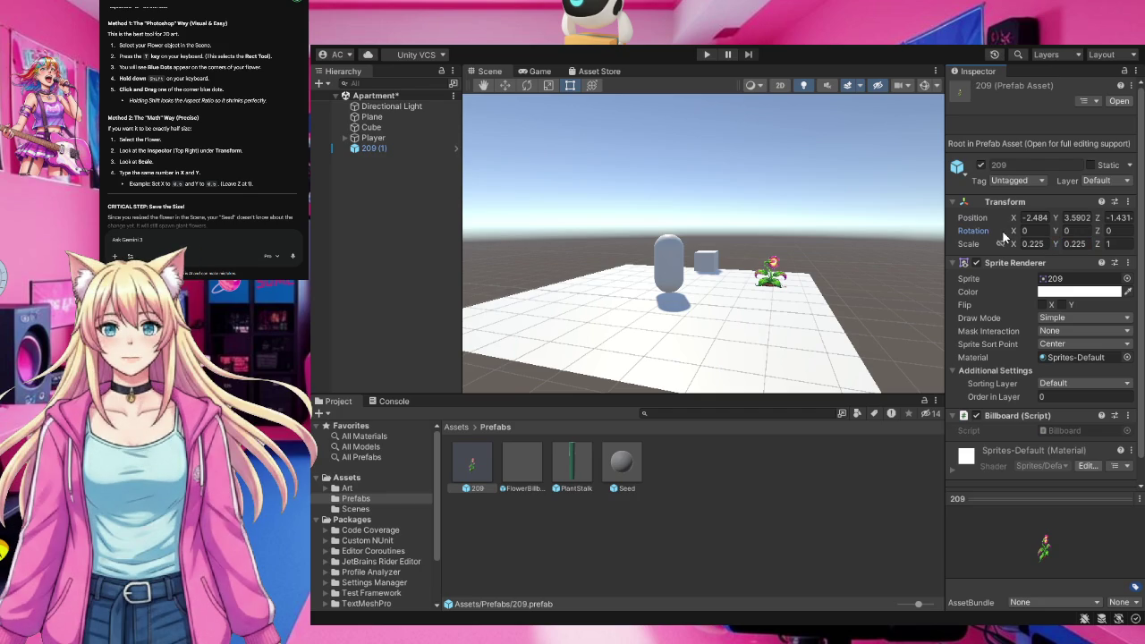
Delete the old small 209 (1) flower from the scene.
{"action": "left_click", "coordinate": [777, 284]}
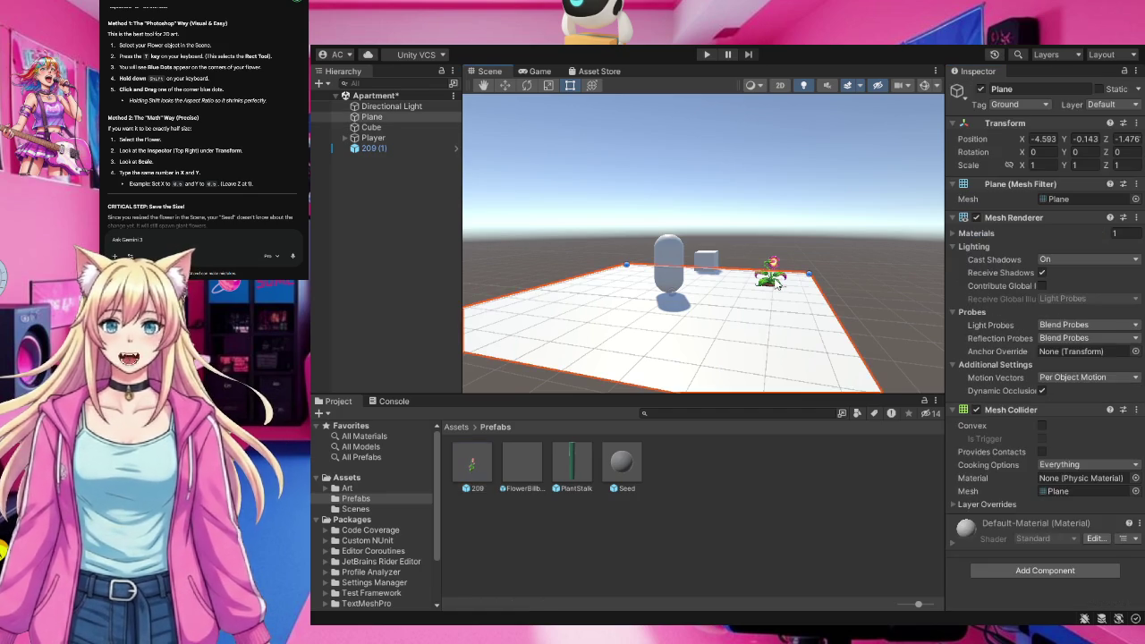
{"action": "left_click", "coordinate": [774, 270]}
{"action": "key", "text": "Delete"}
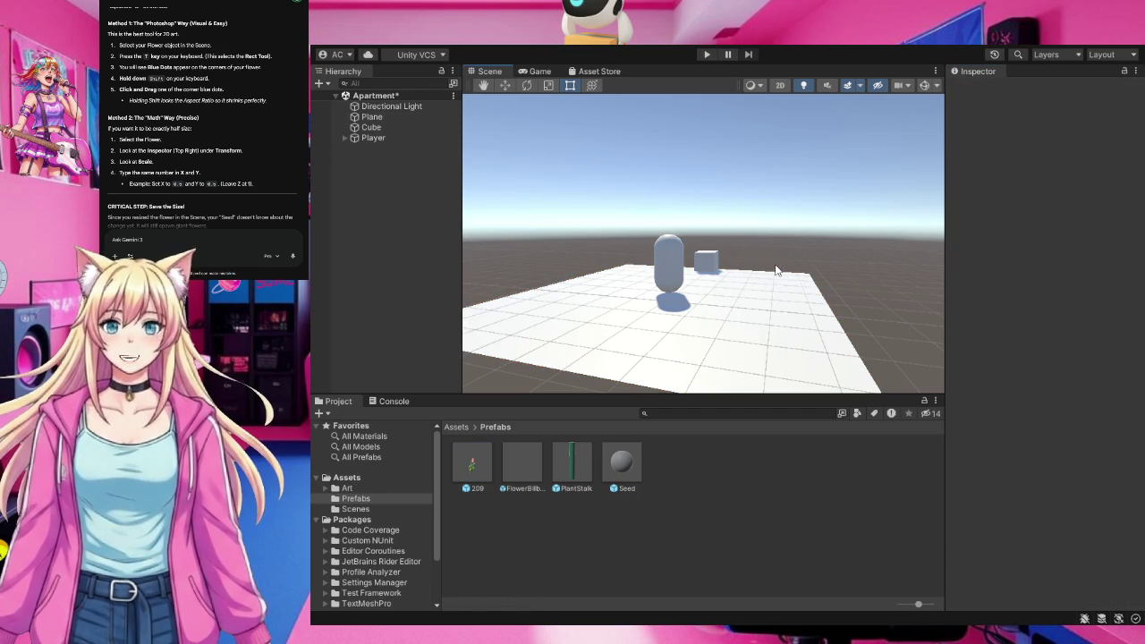
Drag the resized 209 prefab onto the plane as a new flower.
{"action": "left_click", "coordinate": [471, 471]}
{"action": "mouse_move", "coordinate": [470, 471]}
{"action": "left_mouse_down"}
{"action": "mouse_move", "coordinate": [753, 269]}
{"action": "mouse_move", "coordinate": [742, 295]}
{"action": "mouse_move", "coordinate": [756, 283]}
{"action": "left_mouse_up"}
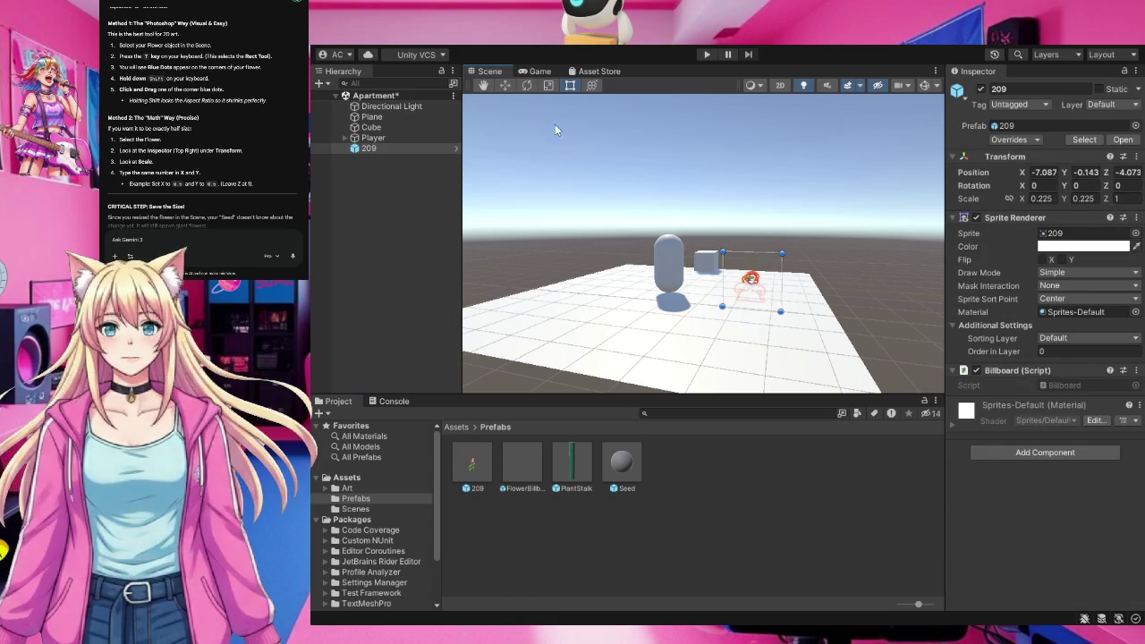
{"action": "left_click", "coordinate": [482, 87]}
{"action": "left_click_drag", "start_coordinate": [753, 279], "coordinate": [749, 274]}
{"action": "scroll", "coordinate": [749, 274], "scroll_direction": "up", "scroll_amount": 6}
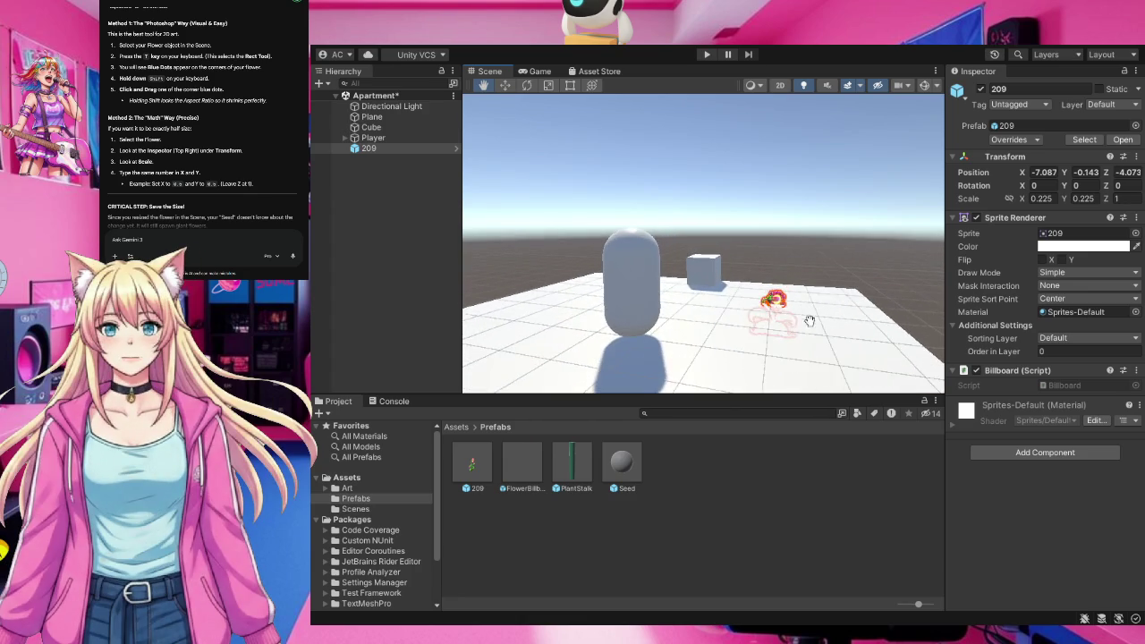
{"action": "scroll", "coordinate": [821, 329], "scroll_direction": "up", "scroll_amount": 4}
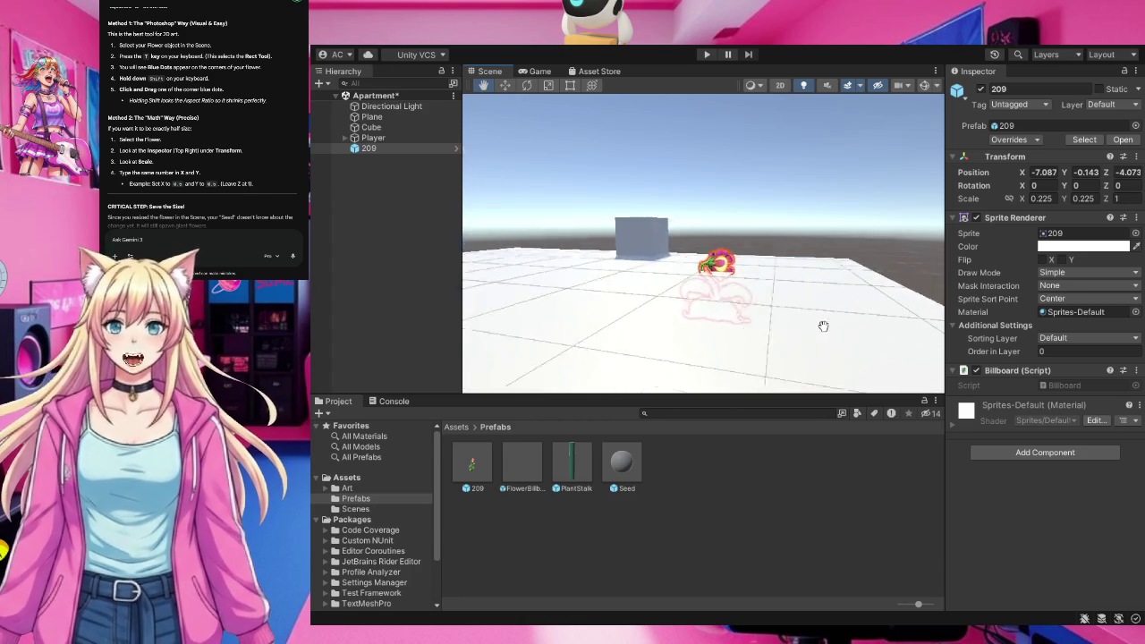
{"action": "left_click_drag", "start_coordinate": [681, 237], "coordinate": [558, 183]}
Raise the new flower with the Move tool so it sits on the floor, and save the scene.
{"action": "left_click", "coordinate": [503, 85]}
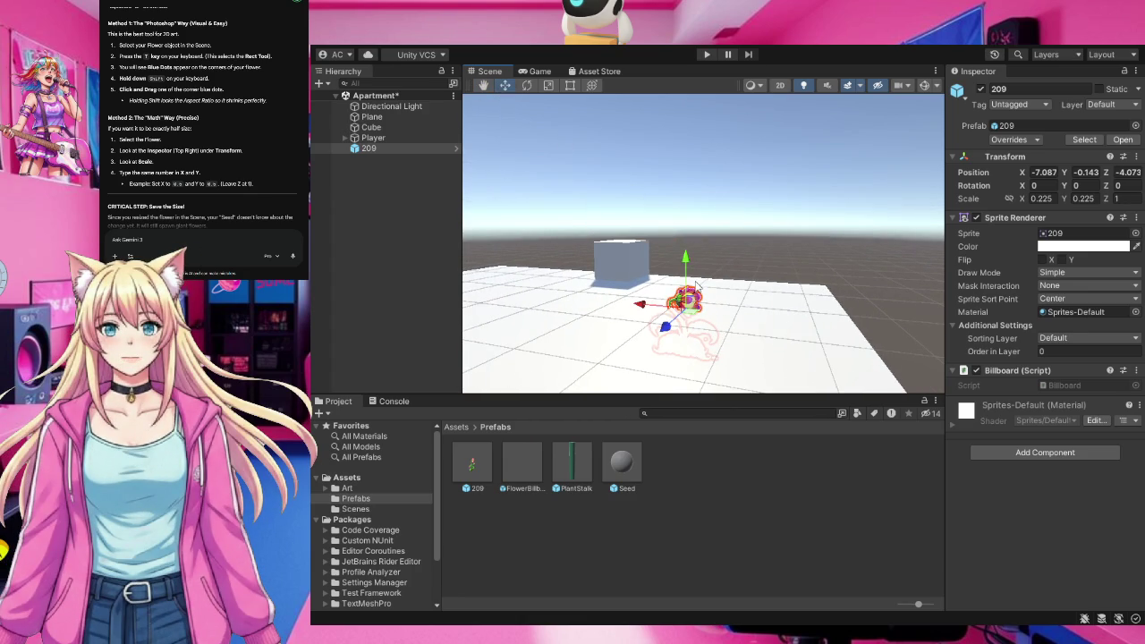
{"action": "mouse_move", "coordinate": [685, 252]}
{"action": "left_mouse_down"}
{"action": "mouse_move", "coordinate": [687, 220]}
{"action": "mouse_move", "coordinate": [700, 220]}
{"action": "left_mouse_up"}
{"action": "scroll", "coordinate": [765, 333], "scroll_direction": "down", "scroll_amount": 3}
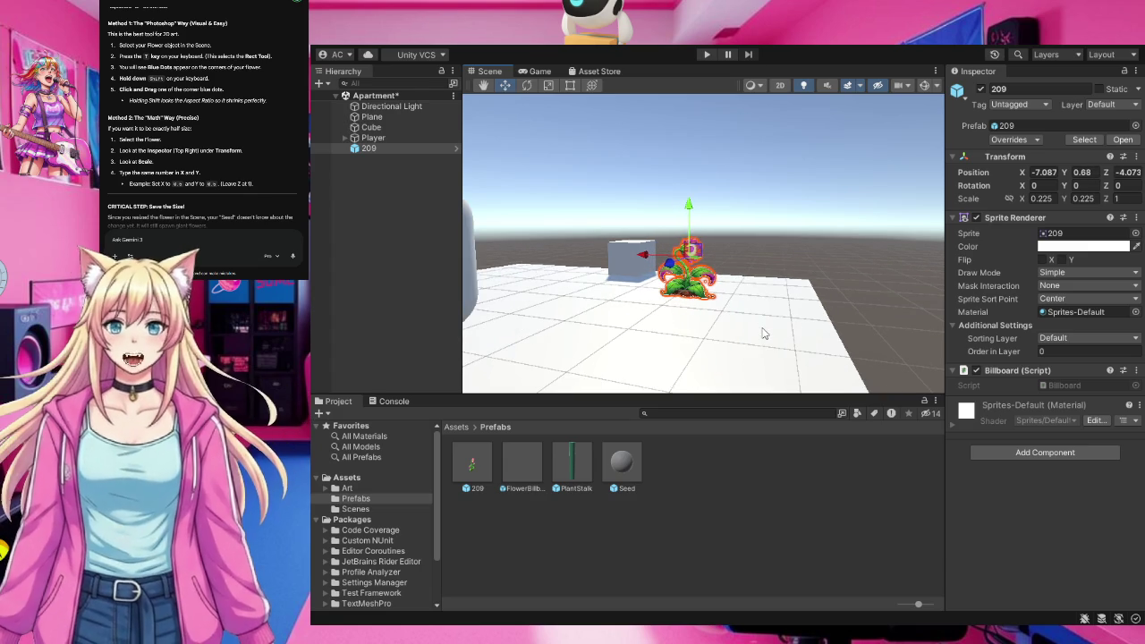
{"action": "key", "text": "ctrl+s"}
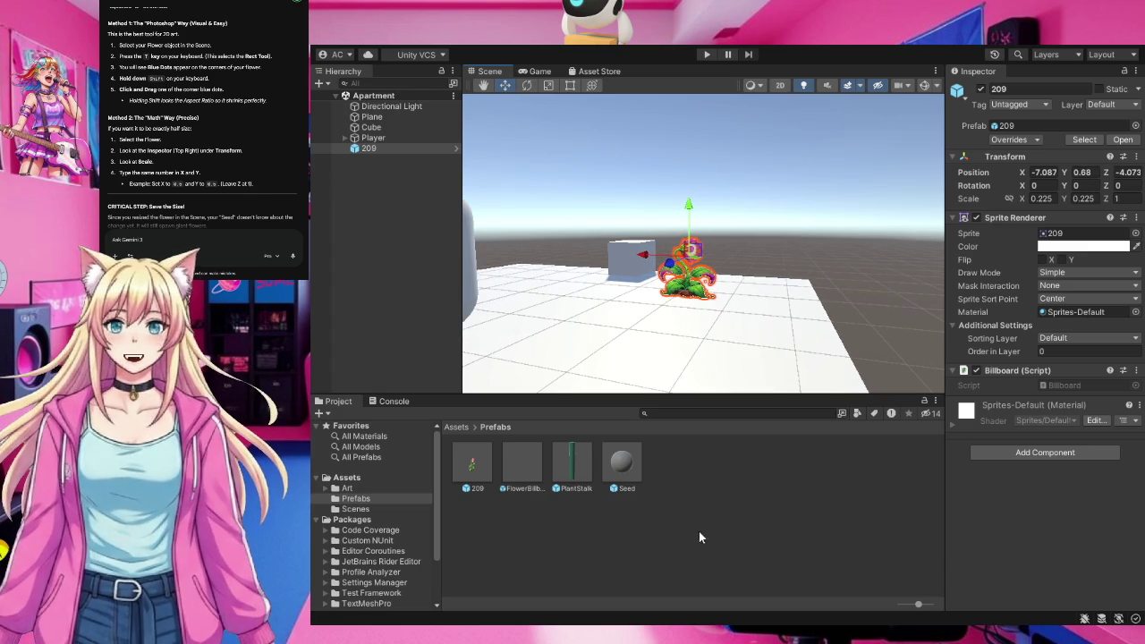
{"action": "left_click", "coordinate": [699, 531]}
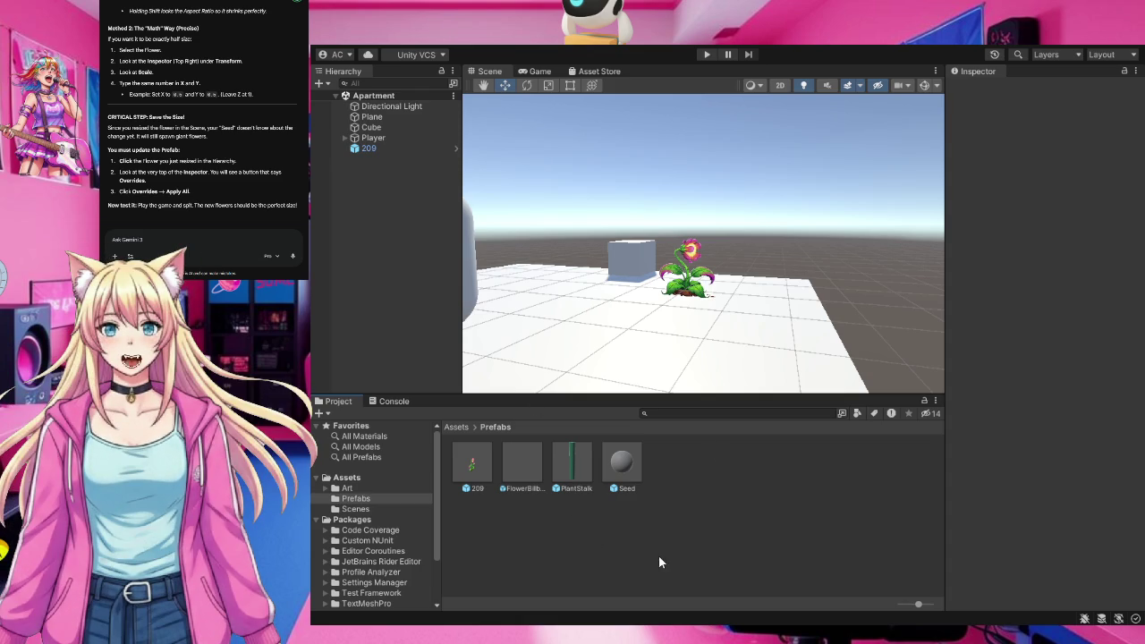
Enter Play mode to see the empty ground plane in the Game view.
{"action": "left_click", "coordinate": [706, 55]}
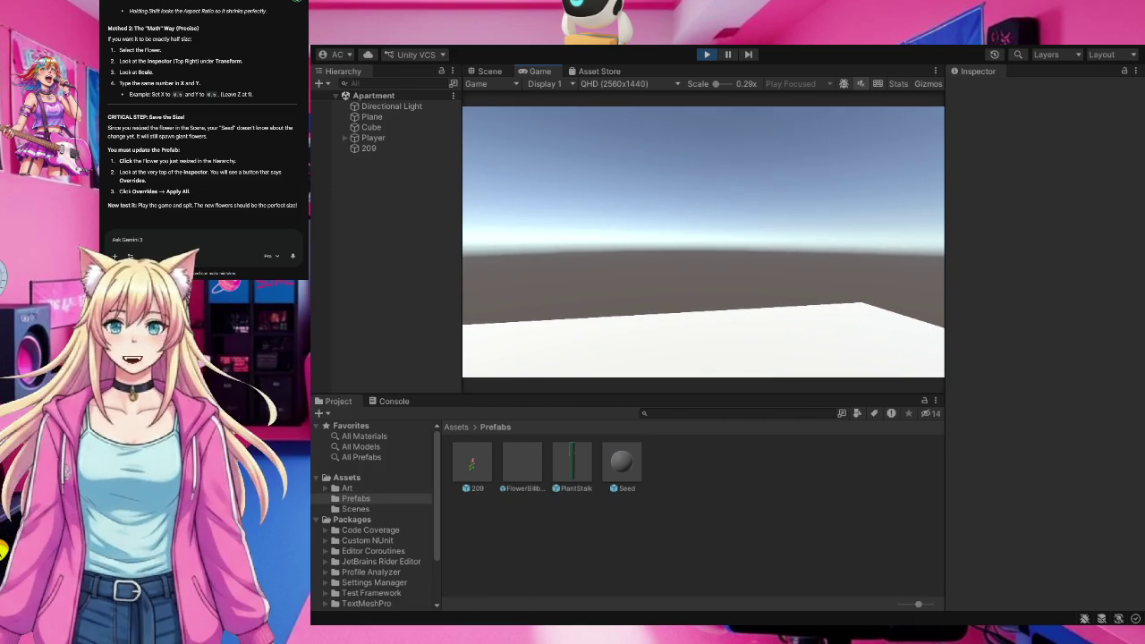
Throw about a dozen seeds to grow 209 flowers on the plane, then stop Play mode.
{"action": "left_click", "coordinate": [721, 322]}
{"action": "left_click", "coordinate": [703, 242]}
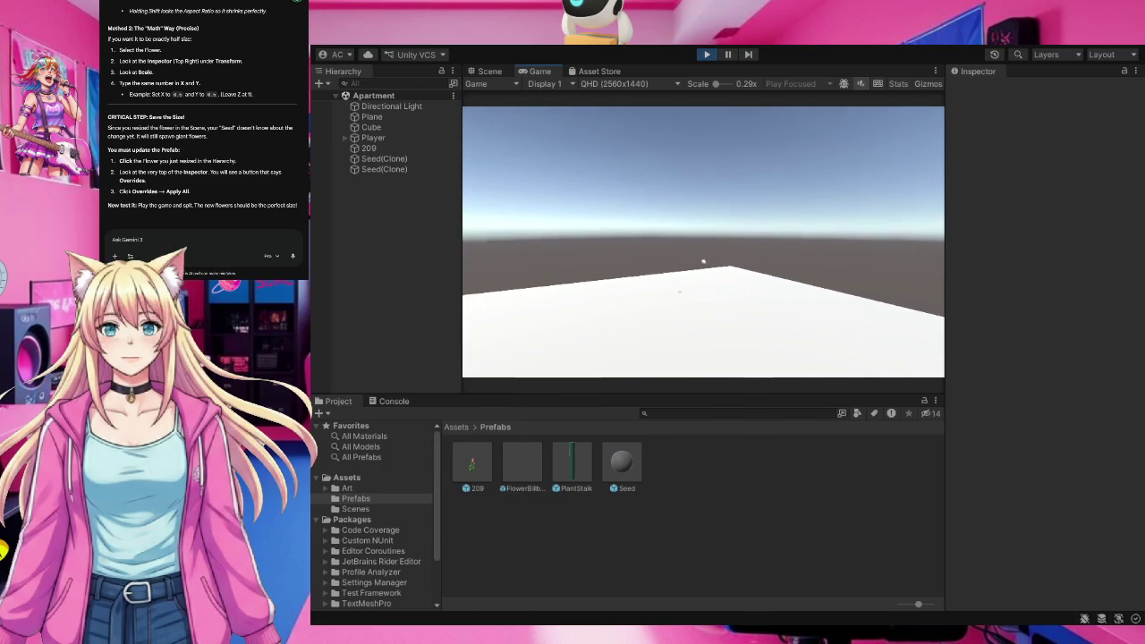
{"action": "left_click", "coordinate": [703, 243]}
{"action": "left_click", "coordinate": [703, 242]}
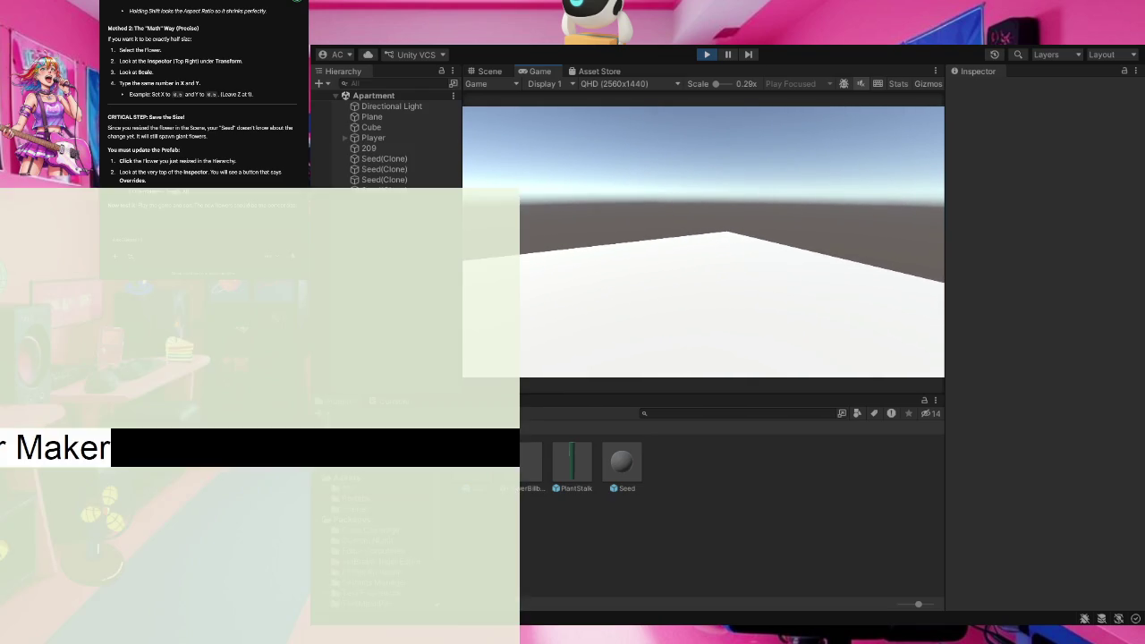
{"action": "left_click", "coordinate": [703, 243]}
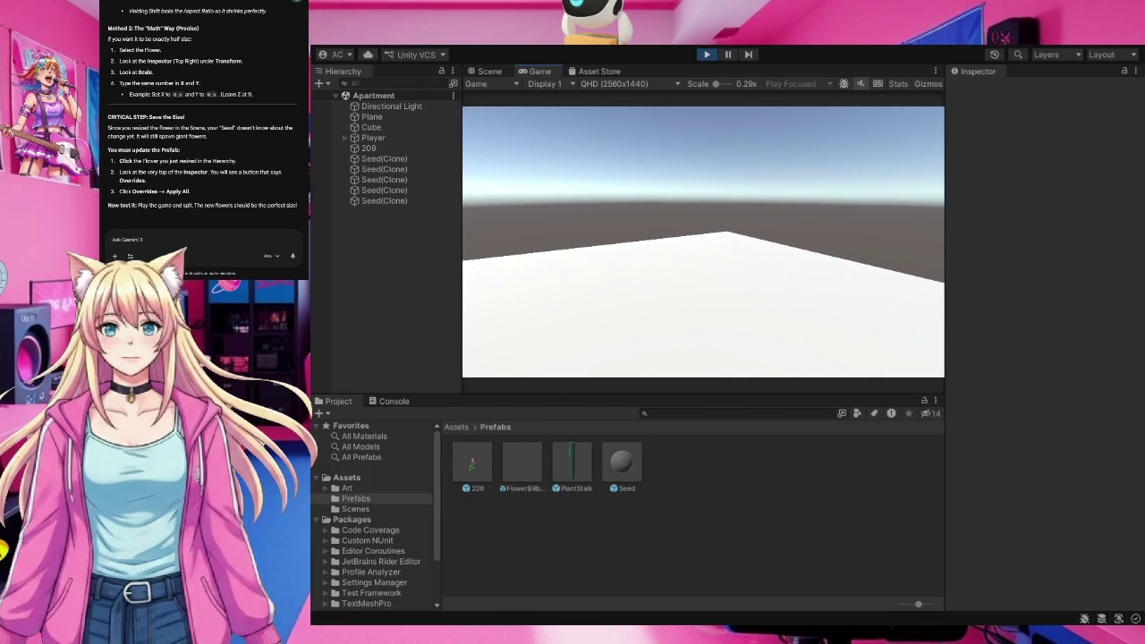
{"action": "left_click", "coordinate": [702, 242]}
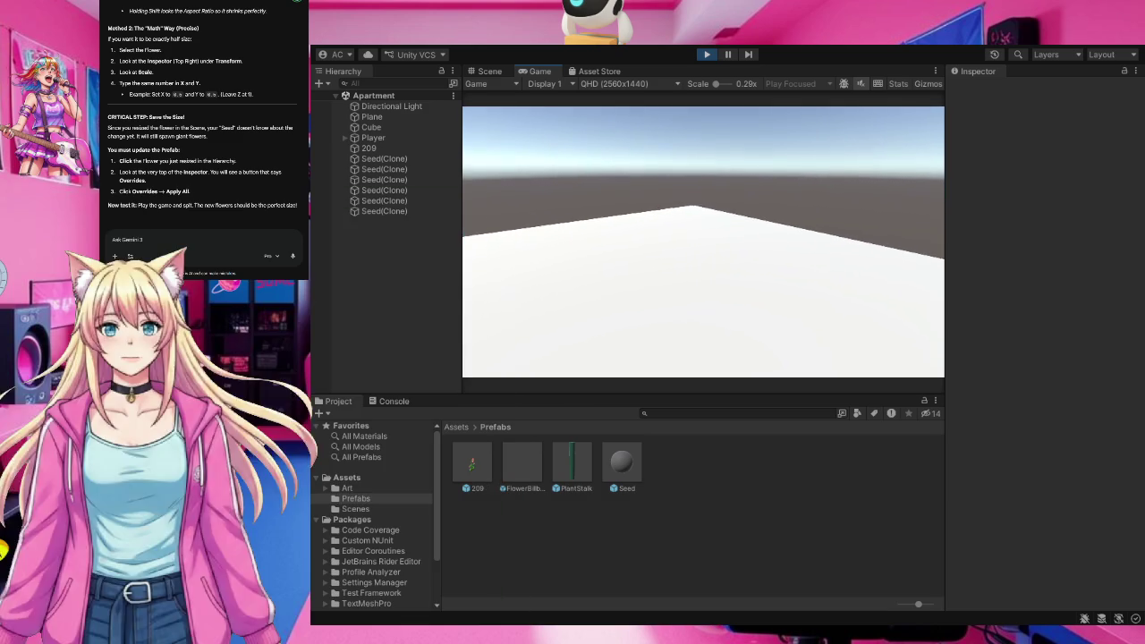
{"action": "left_click", "coordinate": [703, 242]}
{"action": "left_click", "coordinate": [703, 242]}
{"action": "left_click", "coordinate": [703, 242]}
{"action": "left_click", "coordinate": [703, 242]}
{"action": "left_click", "coordinate": [702, 242]}
{"action": "left_click", "coordinate": [703, 243]}
{"action": "left_click", "coordinate": [702, 243]}
{"action": "left_click", "coordinate": [703, 242]}
{"action": "left_click", "coordinate": [702, 242]}
{"action": "left_click", "coordinate": [702, 242]}
{"action": "left_click", "coordinate": [703, 243]}
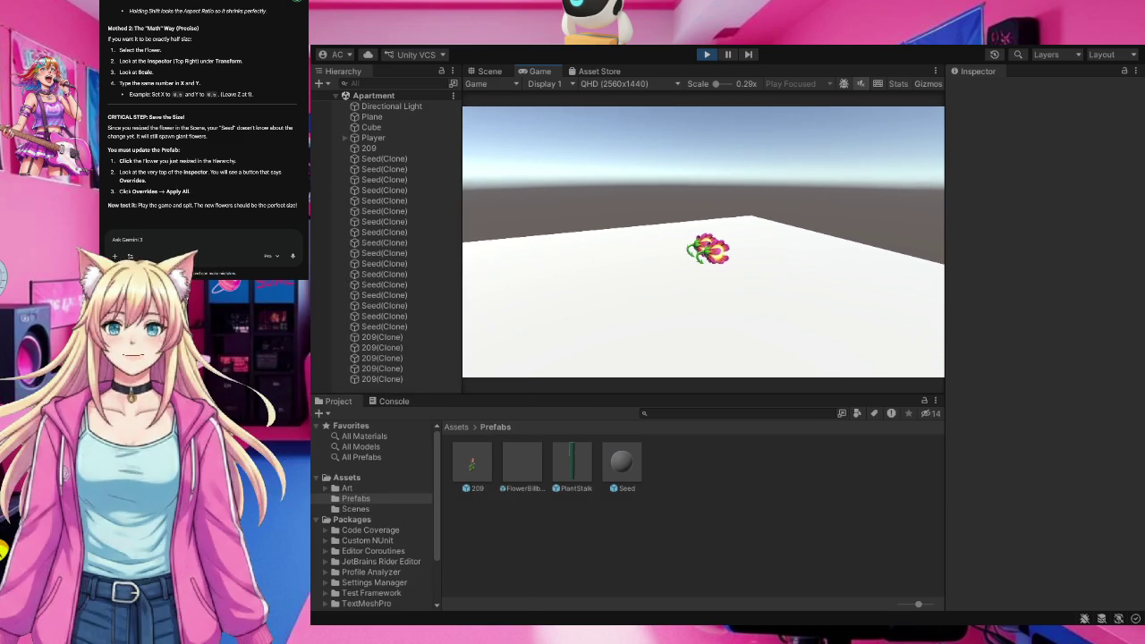
{"action": "left_click", "coordinate": [703, 243]}
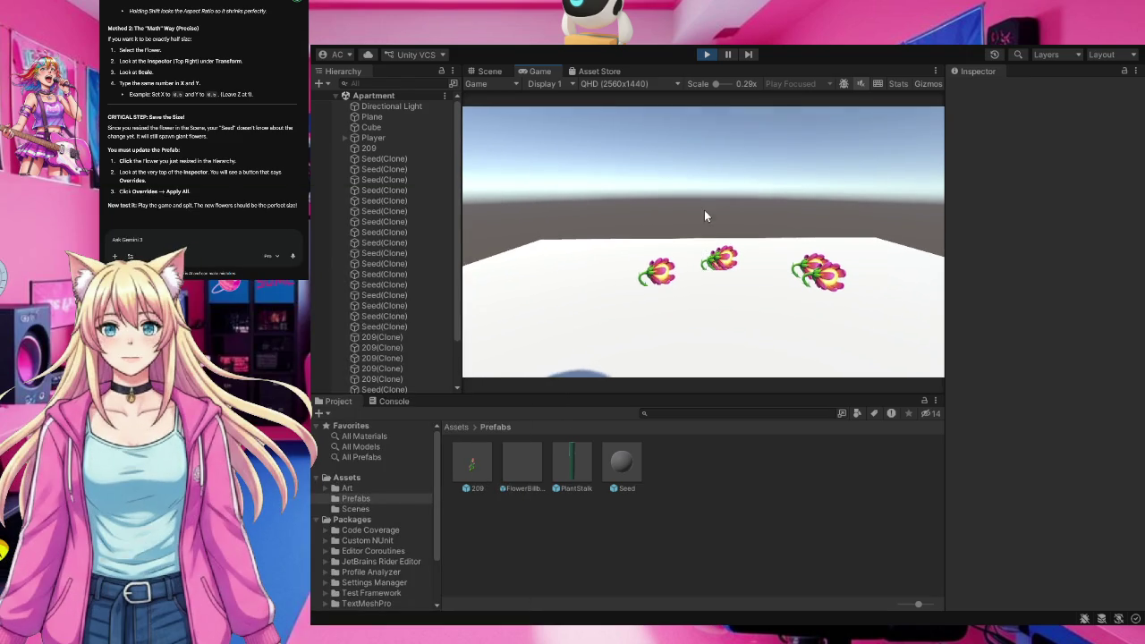
{"action": "left_click", "coordinate": [704, 53]}
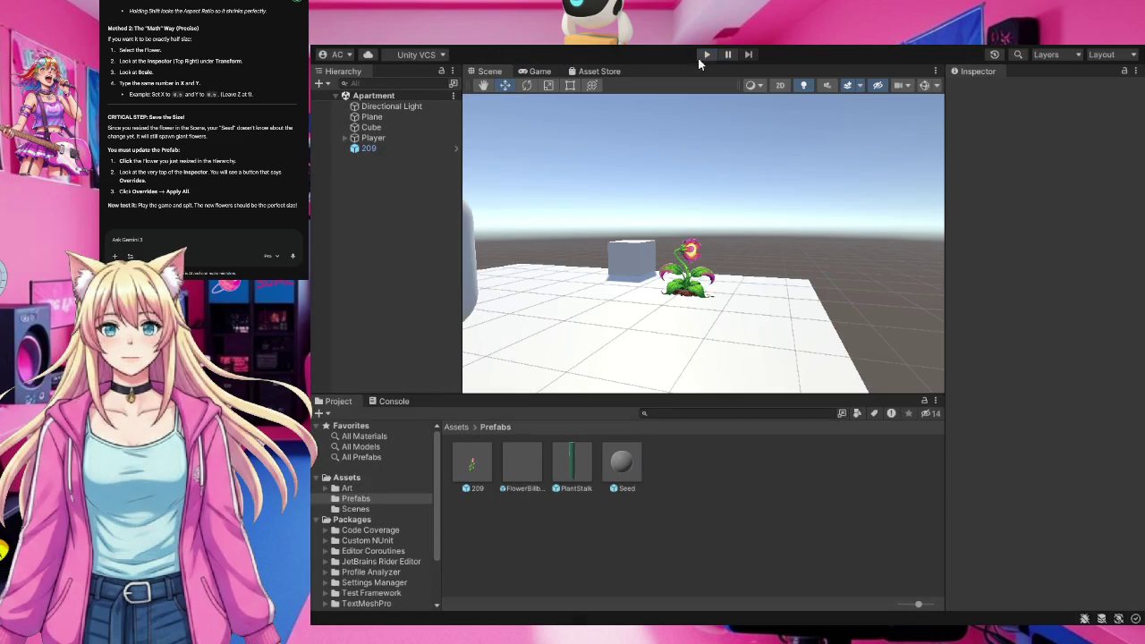
Compare the positions of the 209 prefab, the ground plane and the scene flower.
{"action": "left_click", "coordinate": [470, 467]}
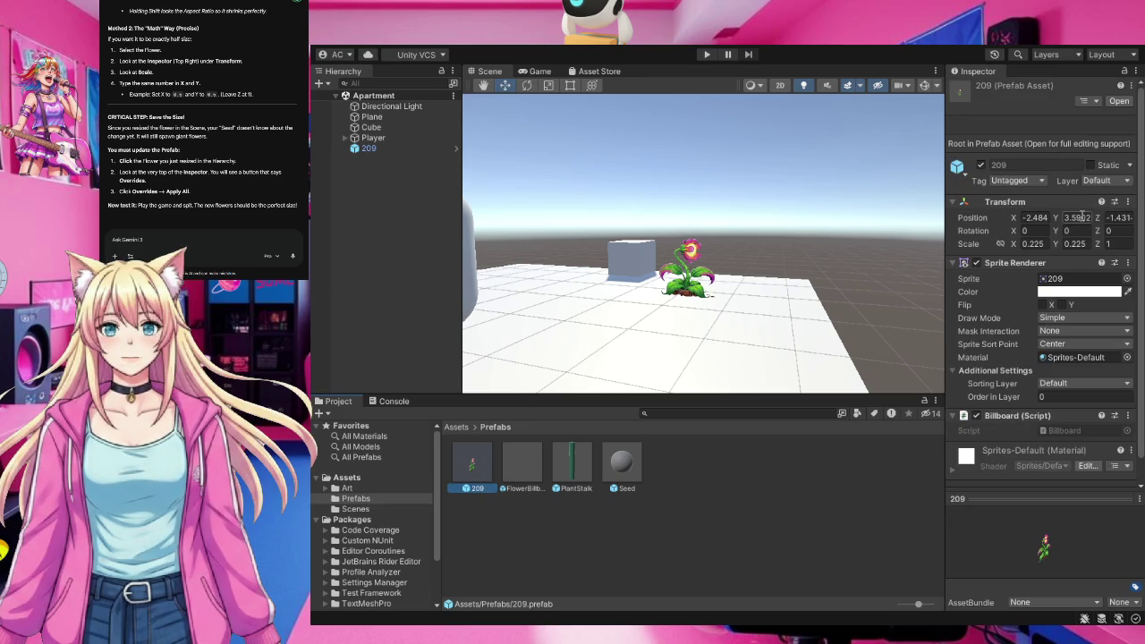
{"action": "left_click", "coordinate": [693, 292]}
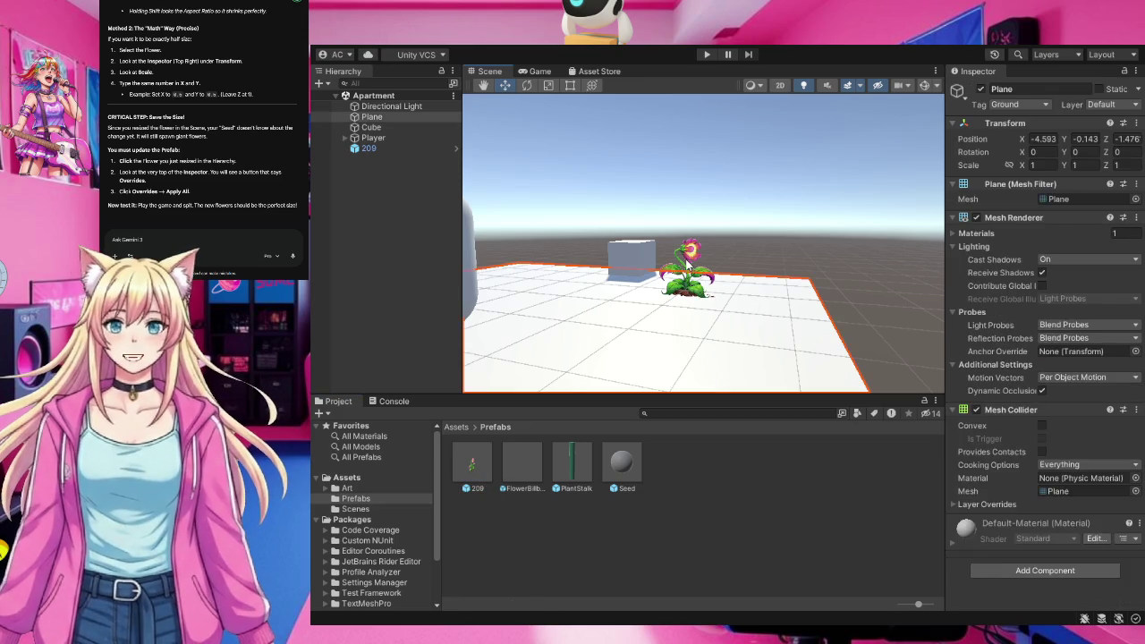
{"action": "left_click", "coordinate": [687, 262]}
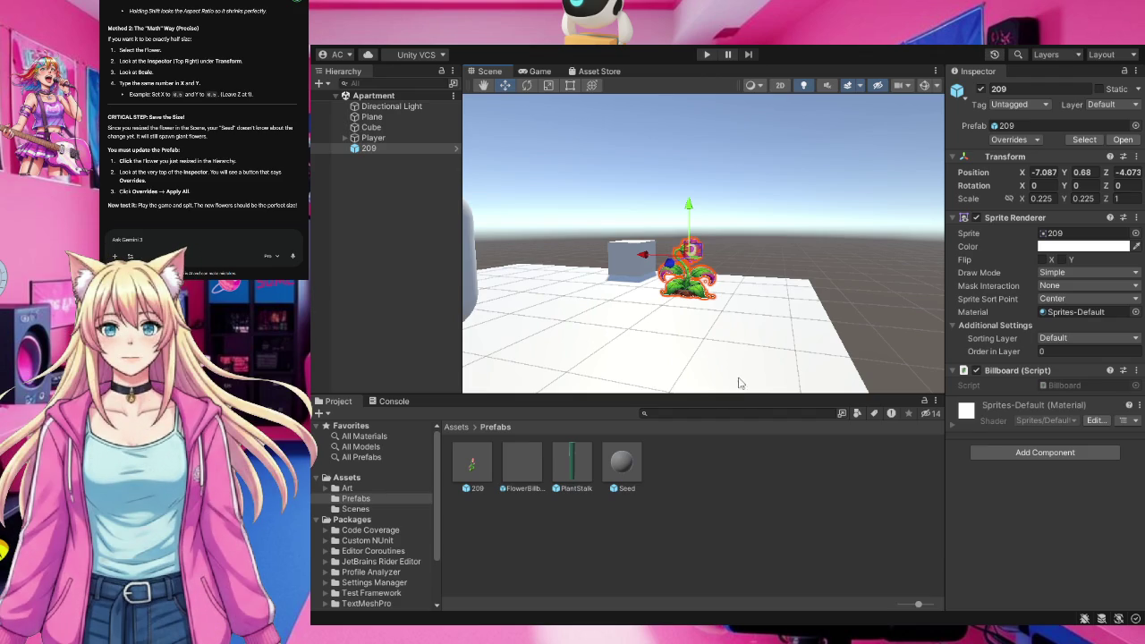
Change the 209 prefab's Position Y from 3.5902 to 0.5902.
{"action": "left_click", "coordinate": [474, 464]}
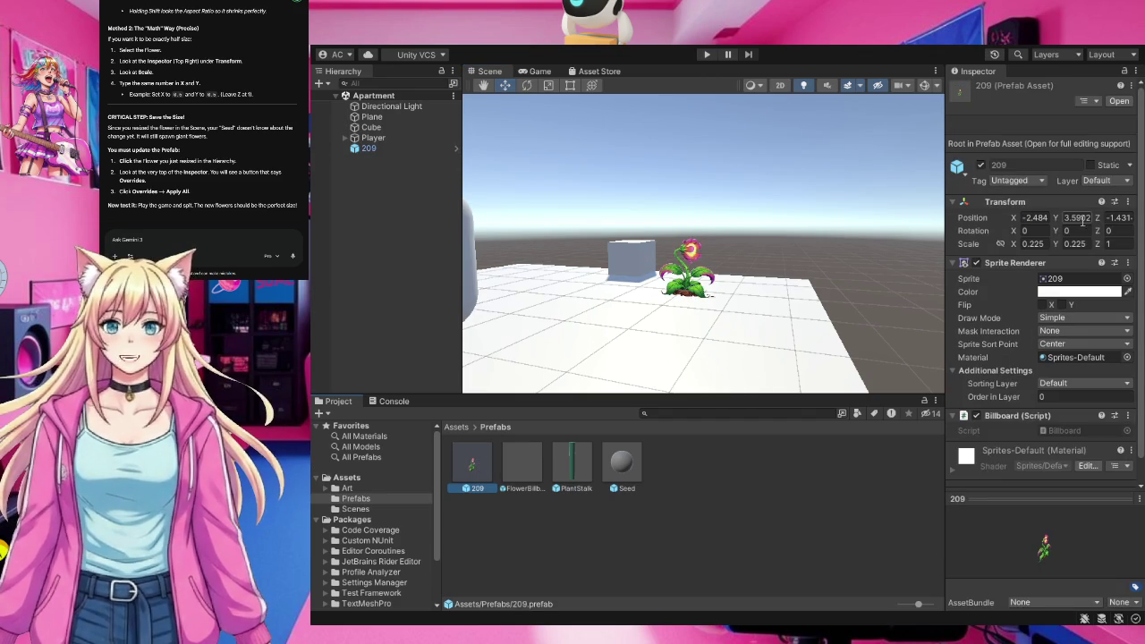
{"action": "left_click", "coordinate": [1077, 217]}
{"action": "left_click", "coordinate": [1068, 218]}
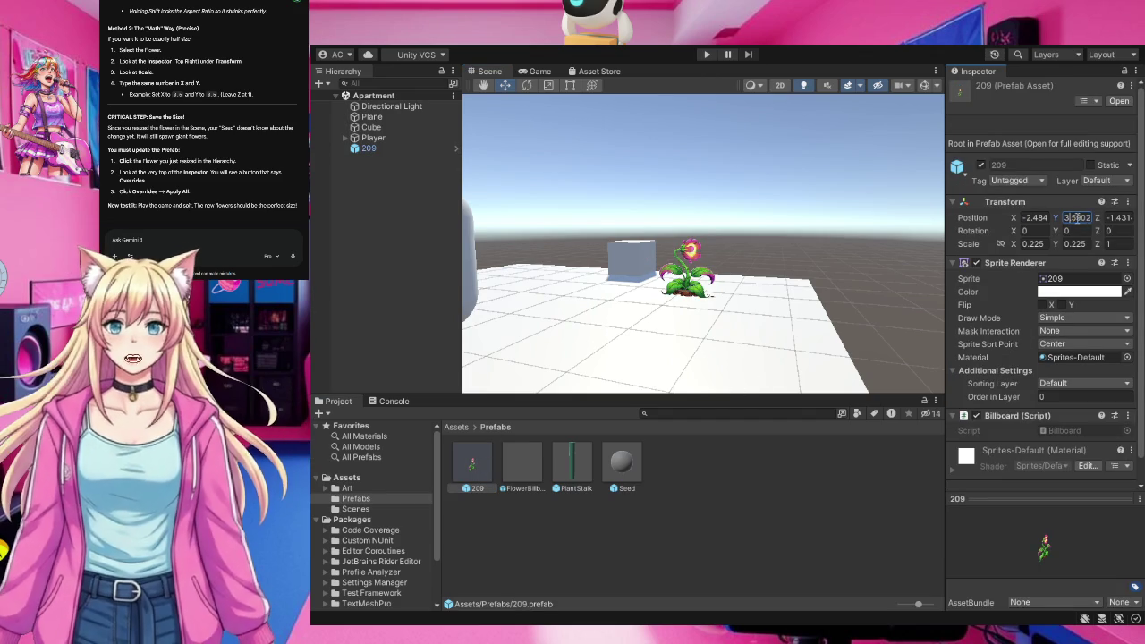
{"action": "type", "text": "0"}
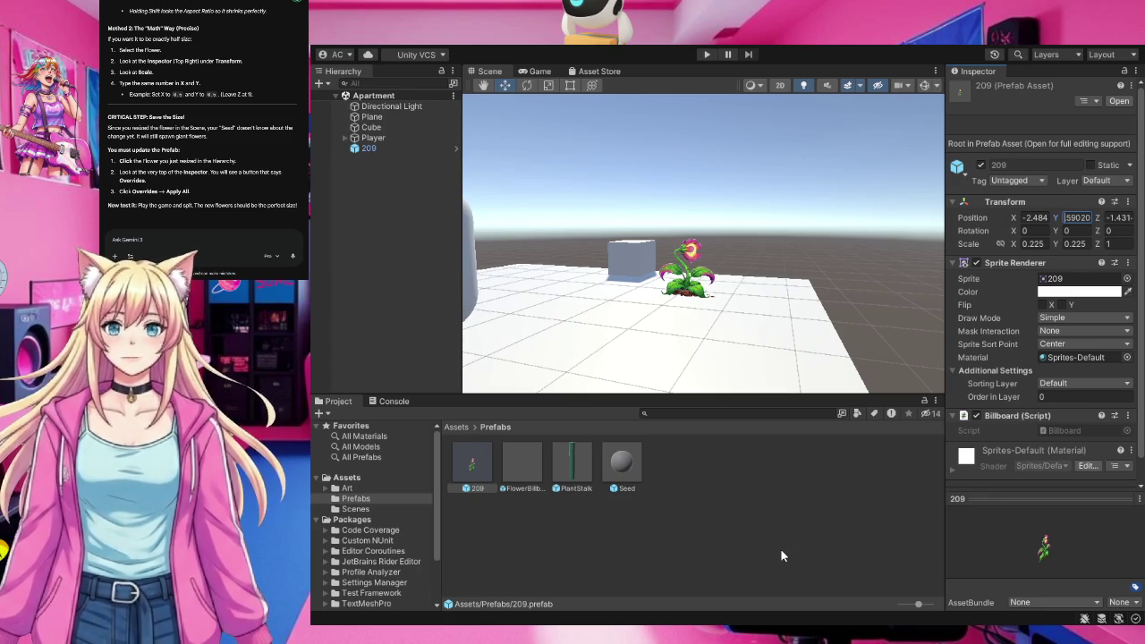
{"action": "left_click", "coordinate": [780, 523]}
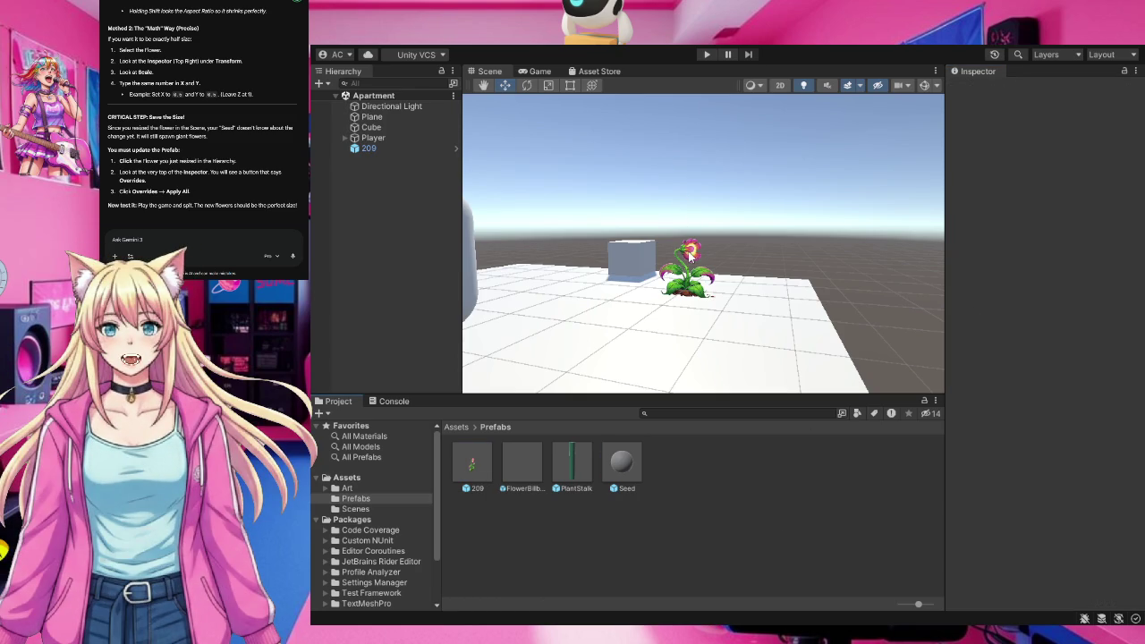
Confirm the 209 prefab's Position Y reads 0.5902 and run the game again.
{"action": "scroll", "coordinate": [737, 318], "scroll_direction": "up", "scroll_amount": 2}
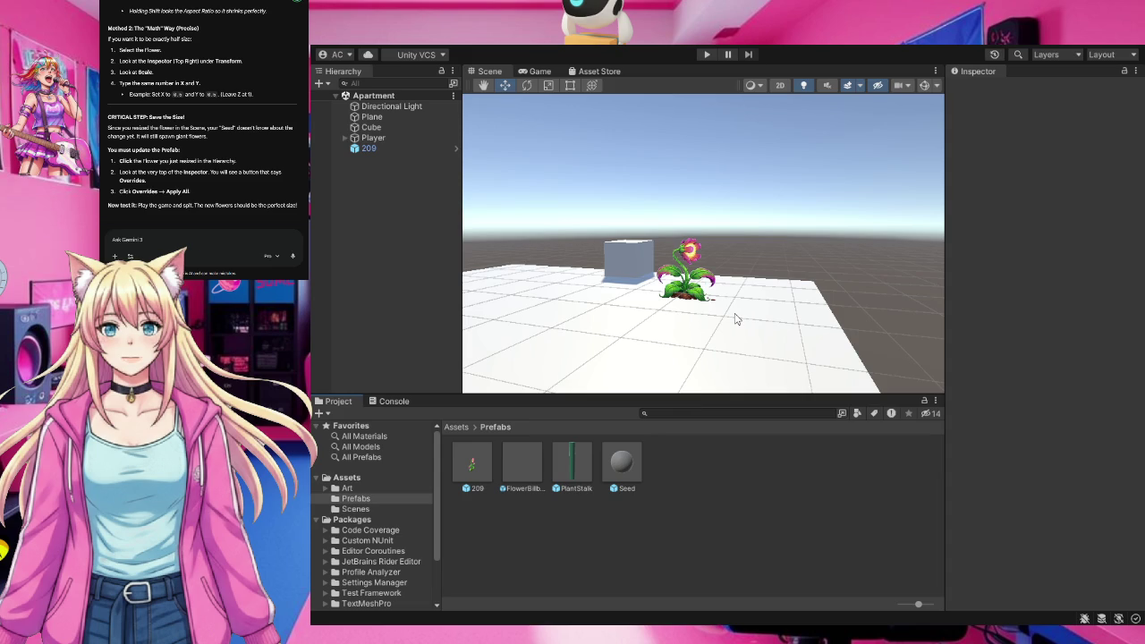
{"action": "scroll", "coordinate": [739, 315], "scroll_direction": "down", "scroll_amount": 2}
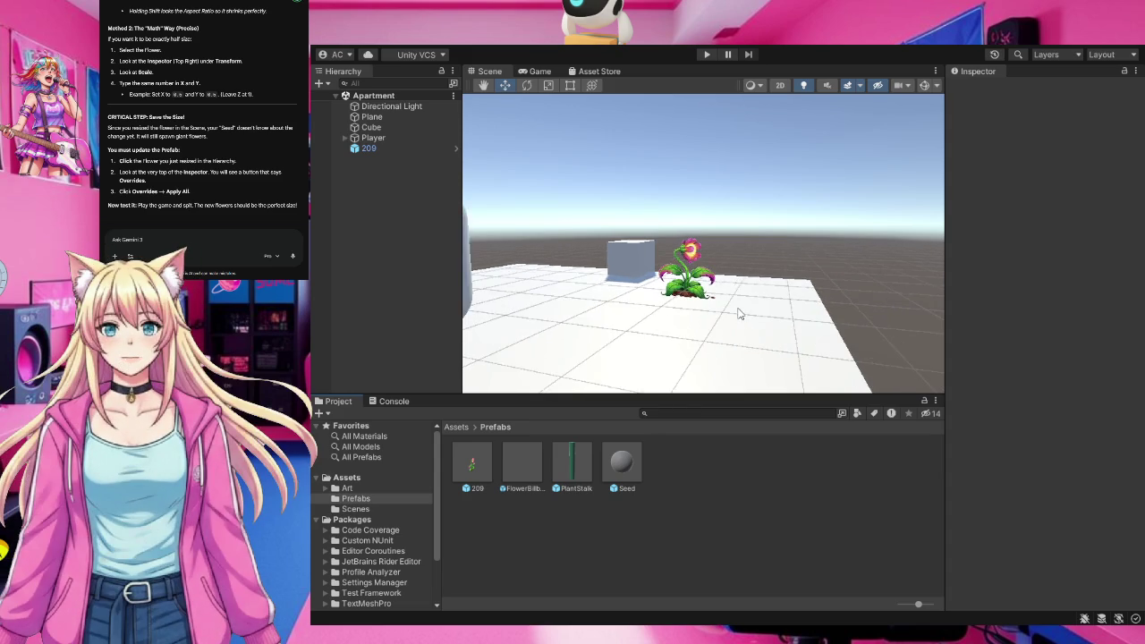
{"action": "scroll", "coordinate": [739, 315], "scroll_direction": "down", "scroll_amount": 2}
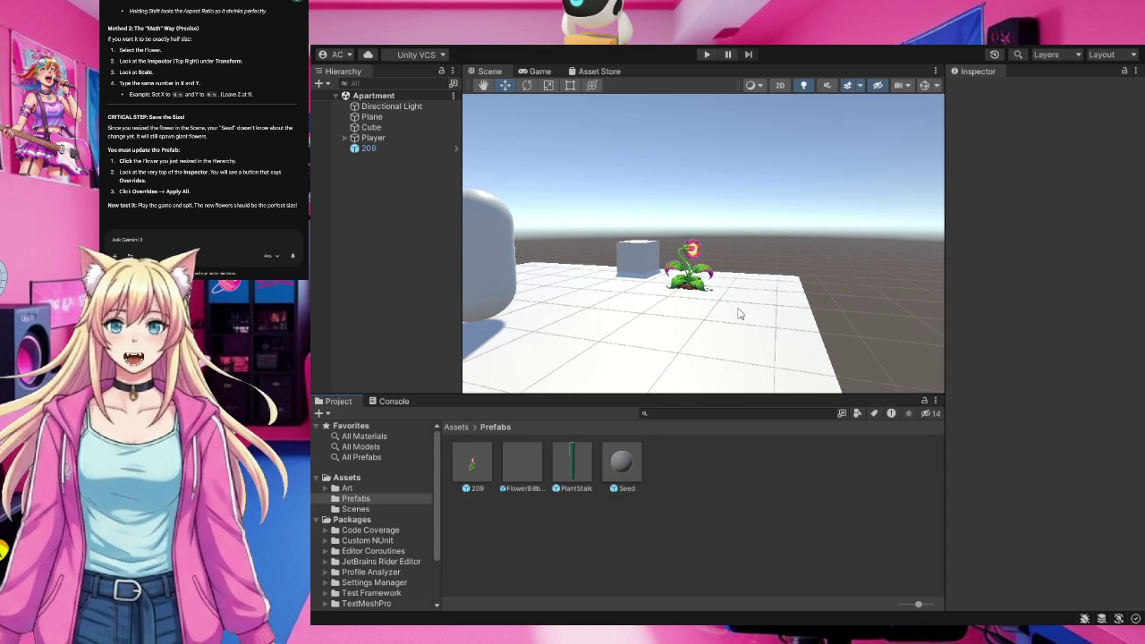
{"action": "left_click", "coordinate": [488, 472]}
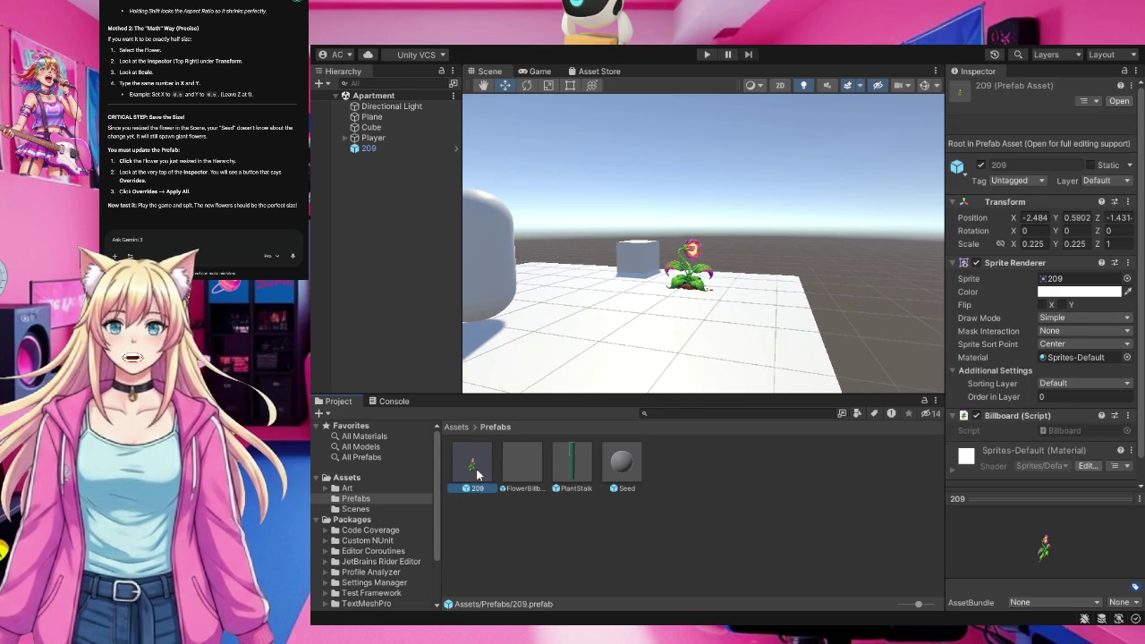
{"action": "left_click", "coordinate": [802, 516]}
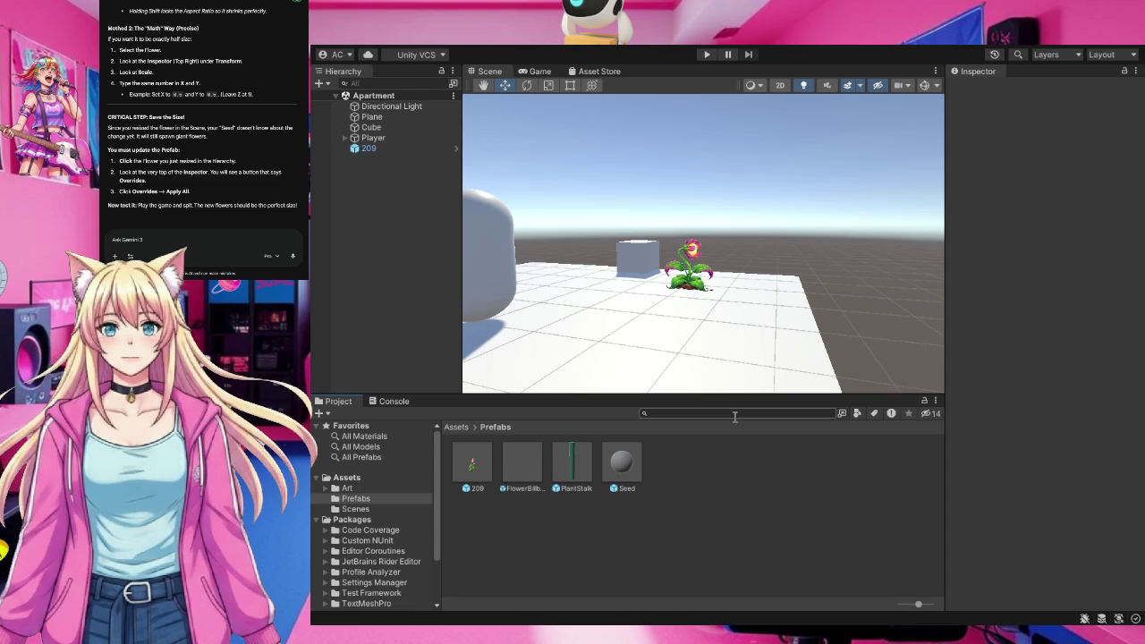
{"action": "left_click", "coordinate": [706, 55]}
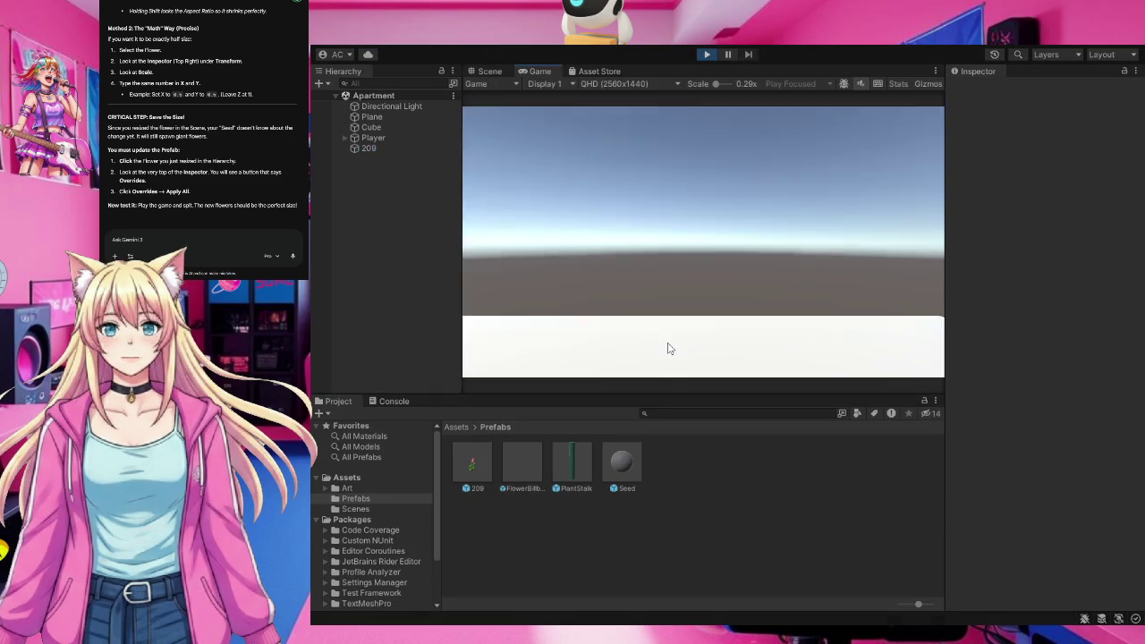
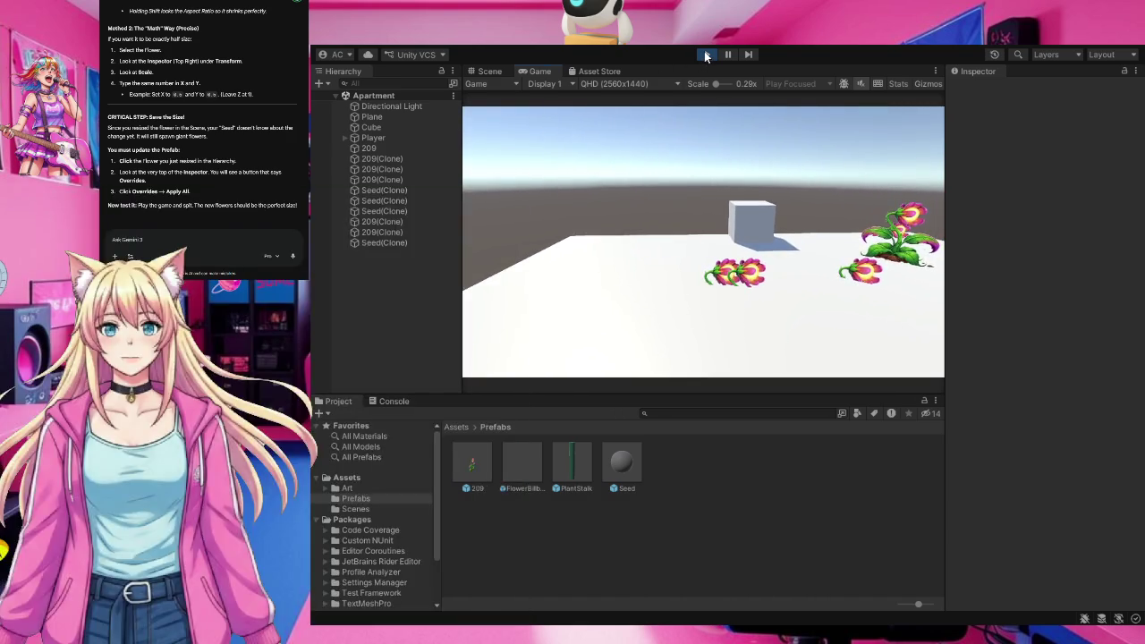
Stop the play test to return to editing and select the 209 flower prefab.
{"action": "left_click", "coordinate": [705, 53]}
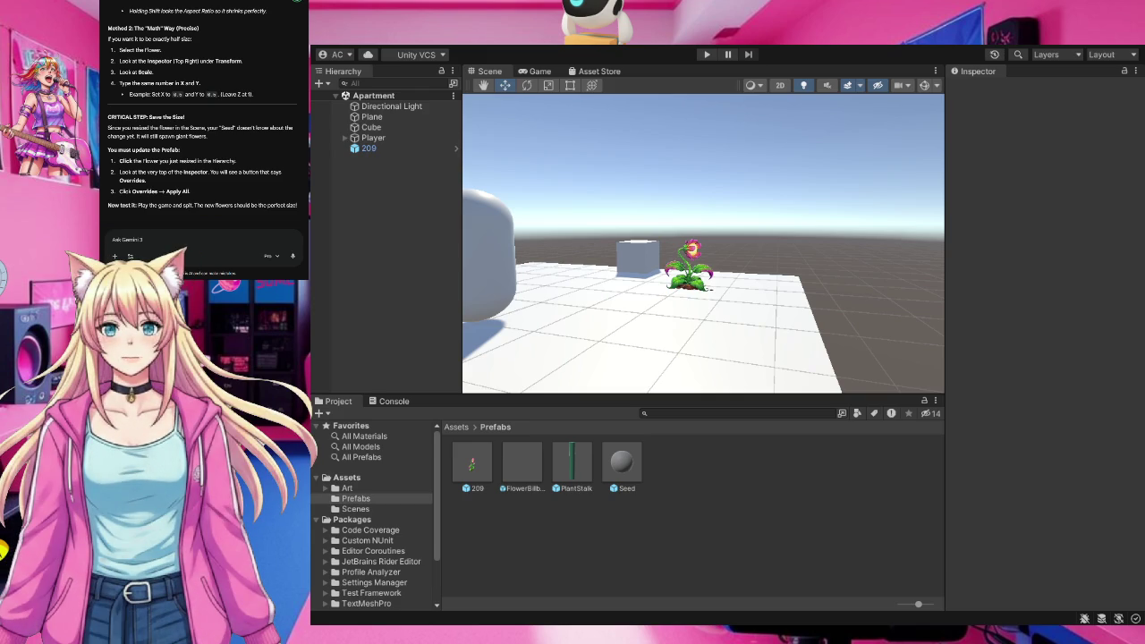
{"action": "left_click", "coordinate": [474, 469]}
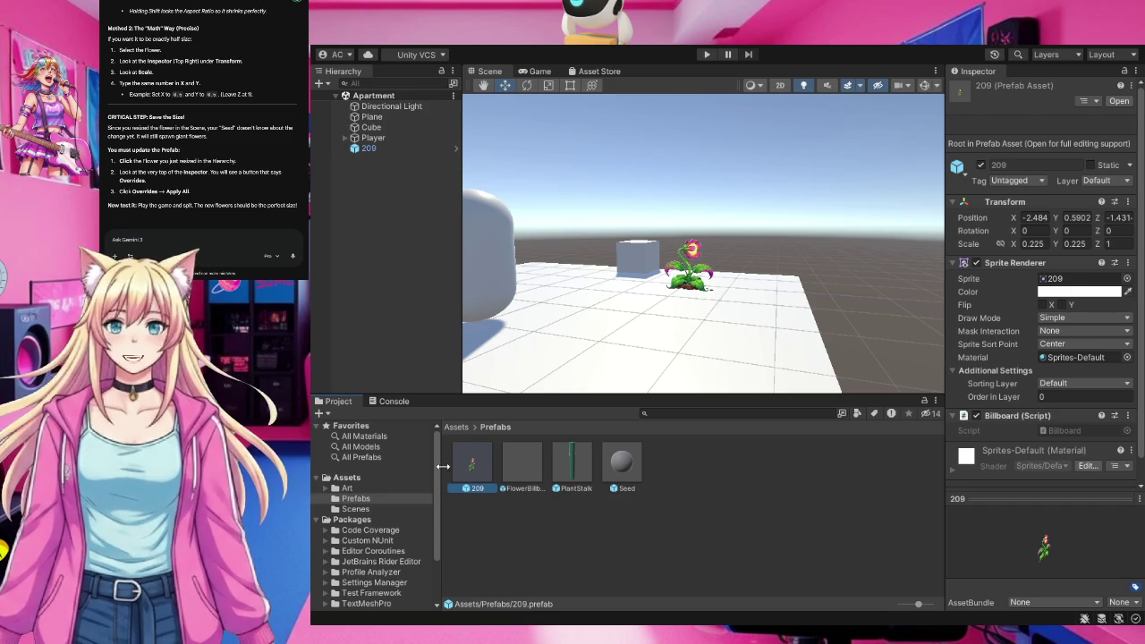
Drop a second 209 flower into the scene and raise it along Y onto the floor.
{"action": "mouse_move", "coordinate": [464, 465]}
{"action": "left_mouse_down"}
{"action": "mouse_move", "coordinate": [579, 318]}
{"action": "mouse_move", "coordinate": [578, 295]}
{"action": "left_mouse_up"}
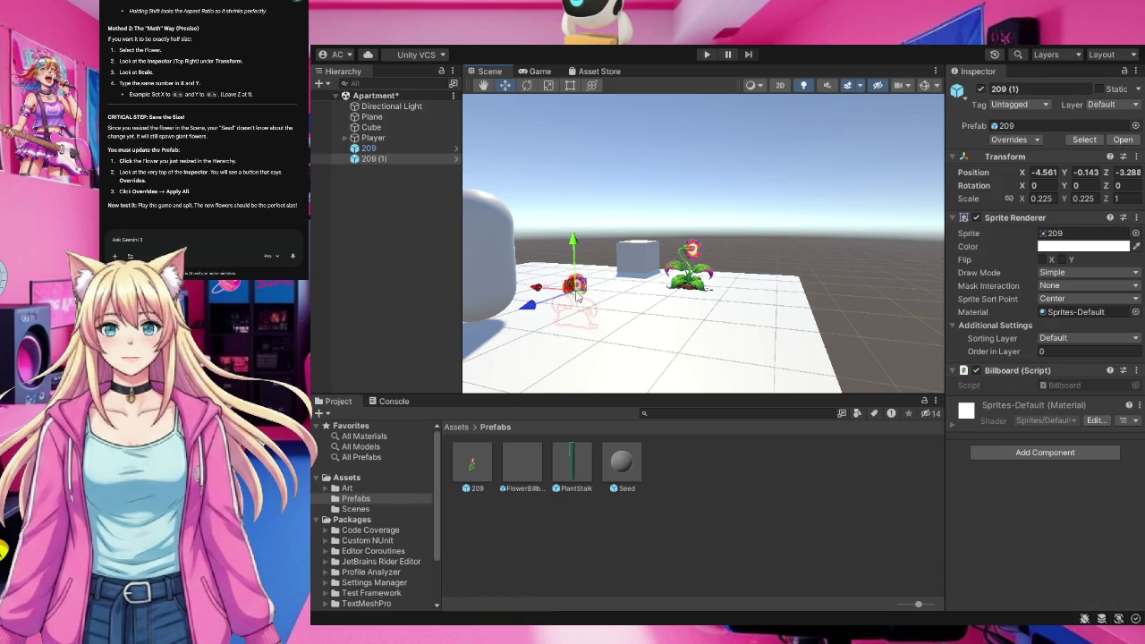
{"action": "left_click_drag", "start_coordinate": [572, 218], "coordinate": [573, 207]}
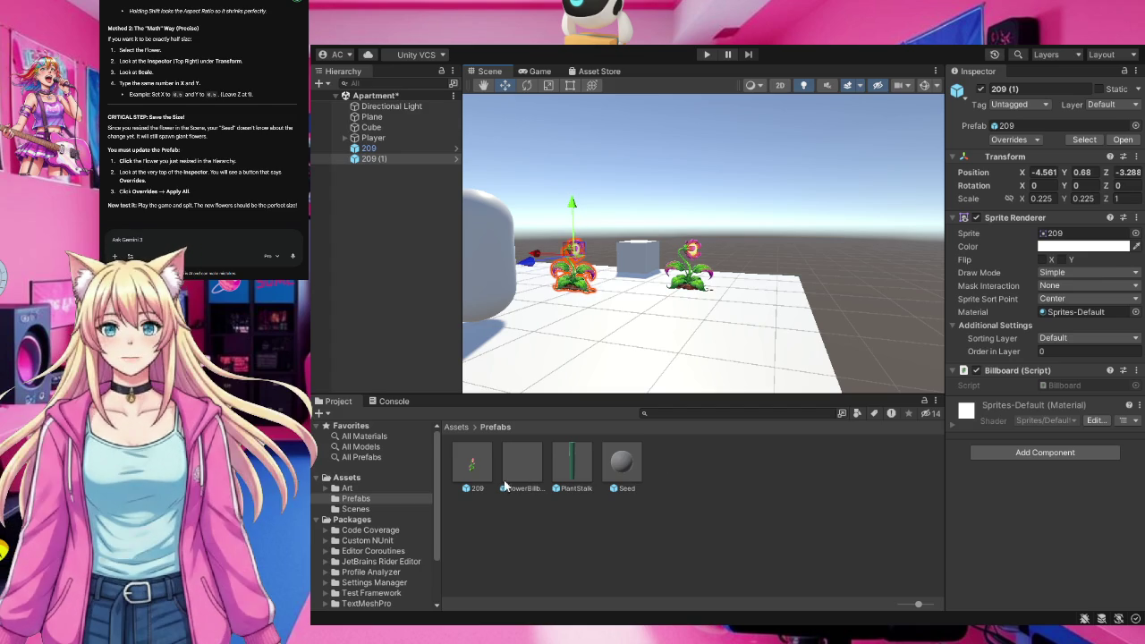
{"action": "left_click", "coordinate": [474, 467]}
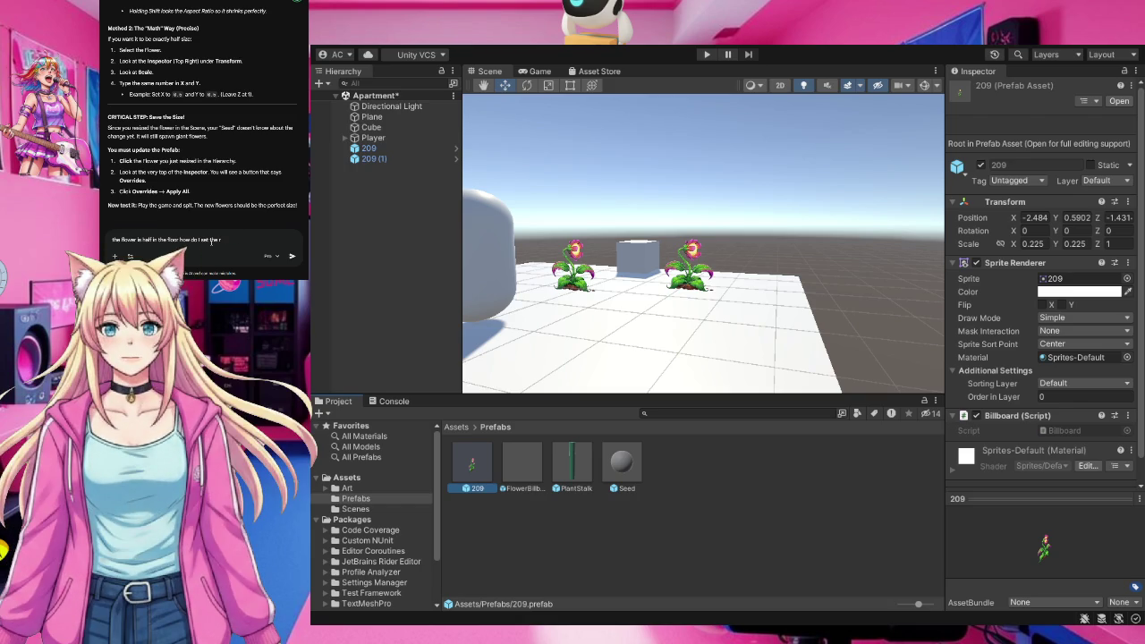
Ask Gemini how to fix the 209 prefab's position, since it sits half inside the floor.
{"action": "type", "text": "refab"}
{"action": "type", "text": "position"}
{"action": "type", "text": " s"}
{"action": "key", "text": "BackSpace"}
{"action": "key", "text": "BackSpace"}
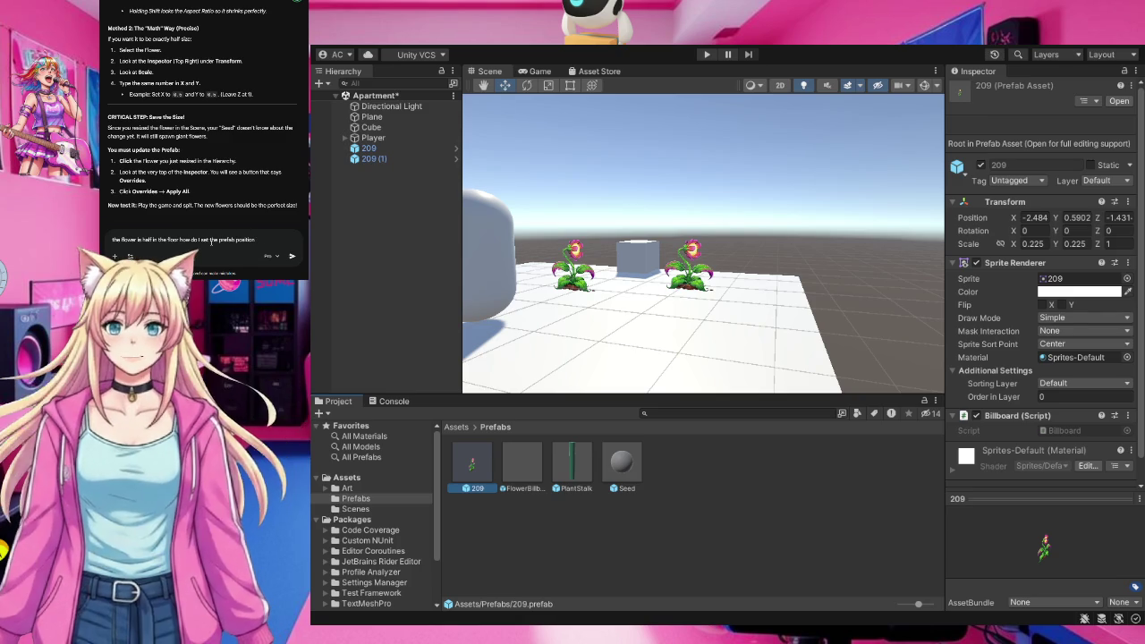
{"action": "key", "text": "Return"}
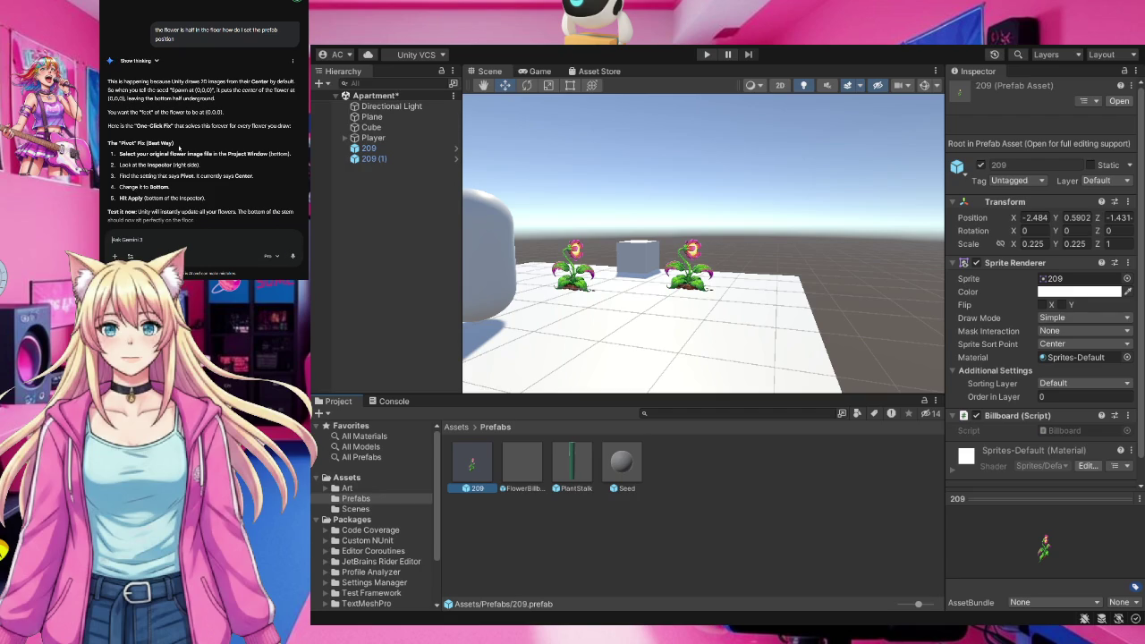
Read further through Gemini's pivot advice and bring up Unity's Art folder of sprites.
{"action": "scroll", "coordinate": [178, 149], "scroll_direction": "down", "scroll_amount": 1}
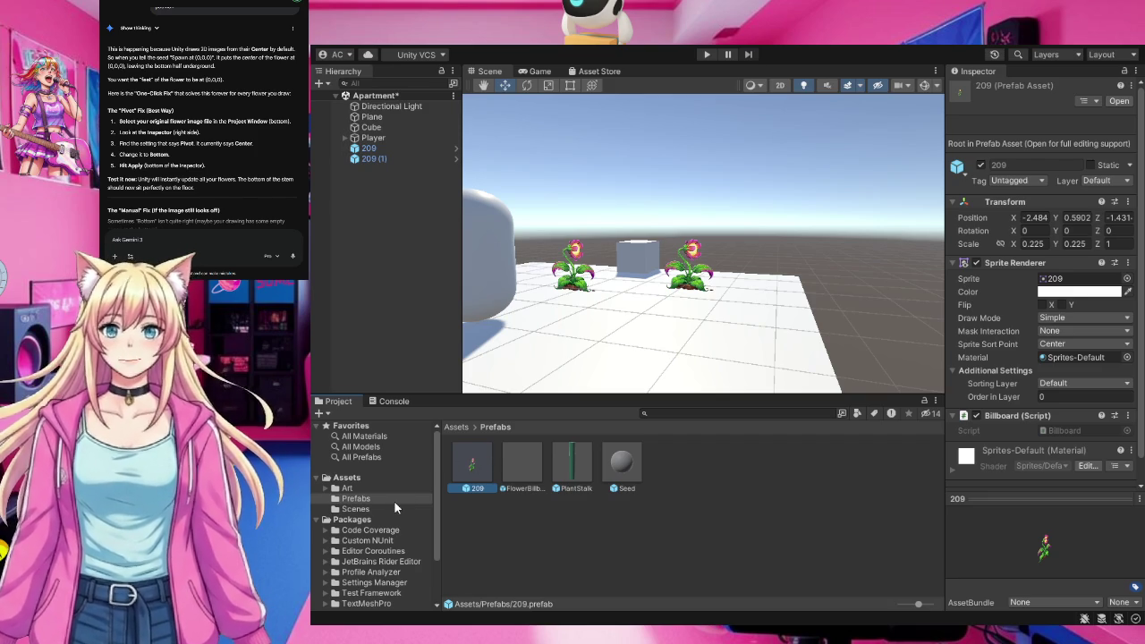
{"action": "left_click", "coordinate": [348, 488]}
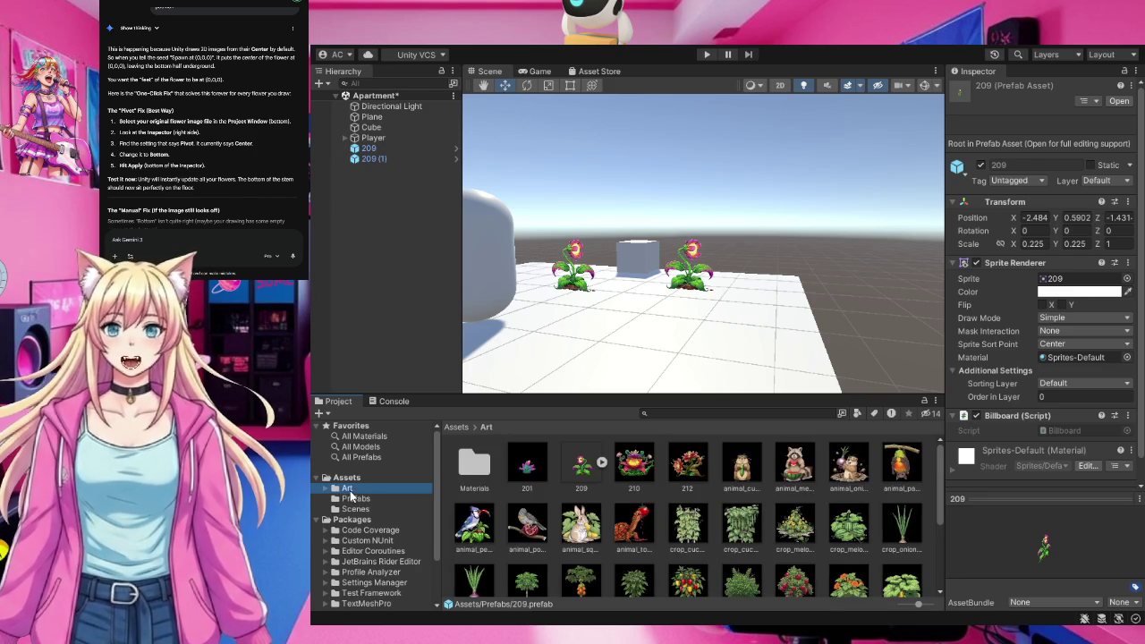
Change the Art/209 sprite's pivot from Center to Bottom and apply the import settings.
{"action": "left_click", "coordinate": [582, 469]}
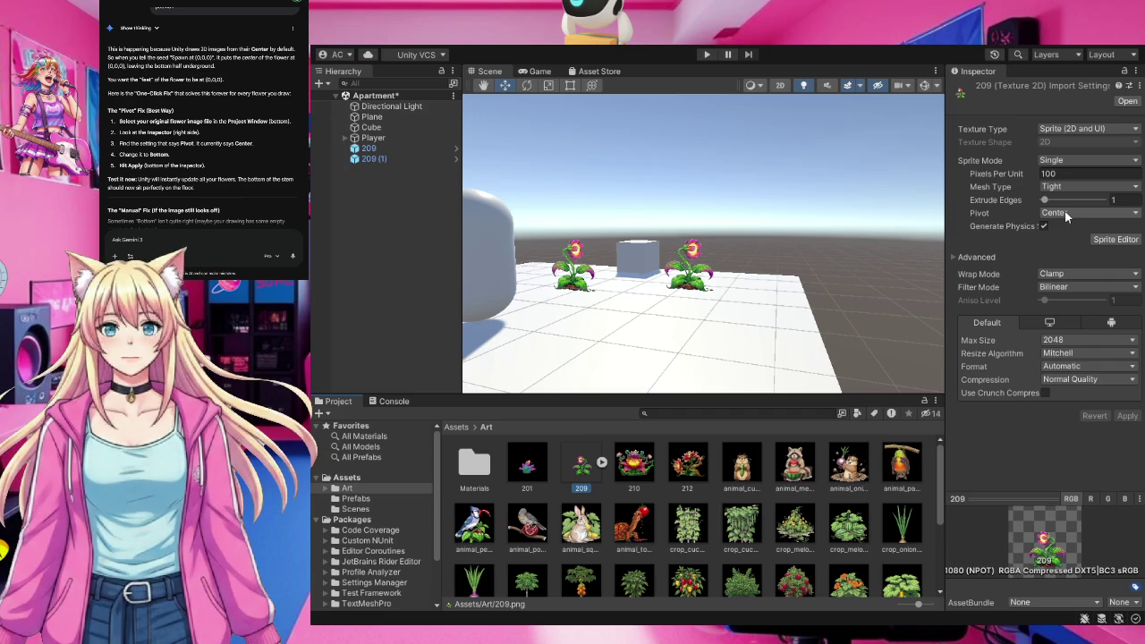
{"action": "left_click", "coordinate": [1065, 215]}
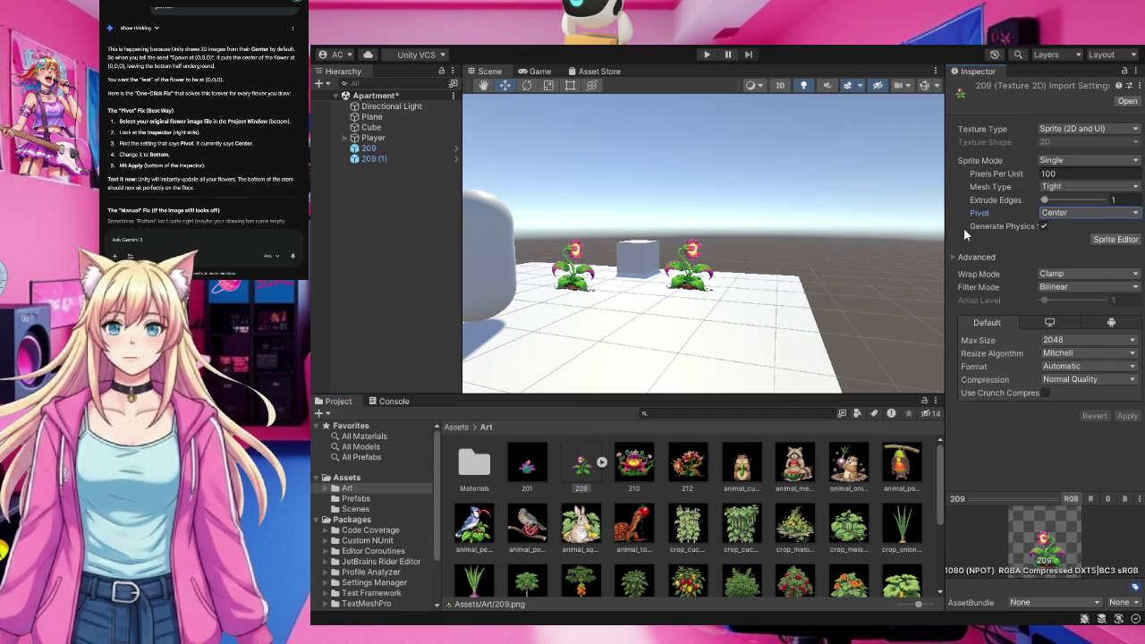
{"action": "left_click", "coordinate": [1100, 331]}
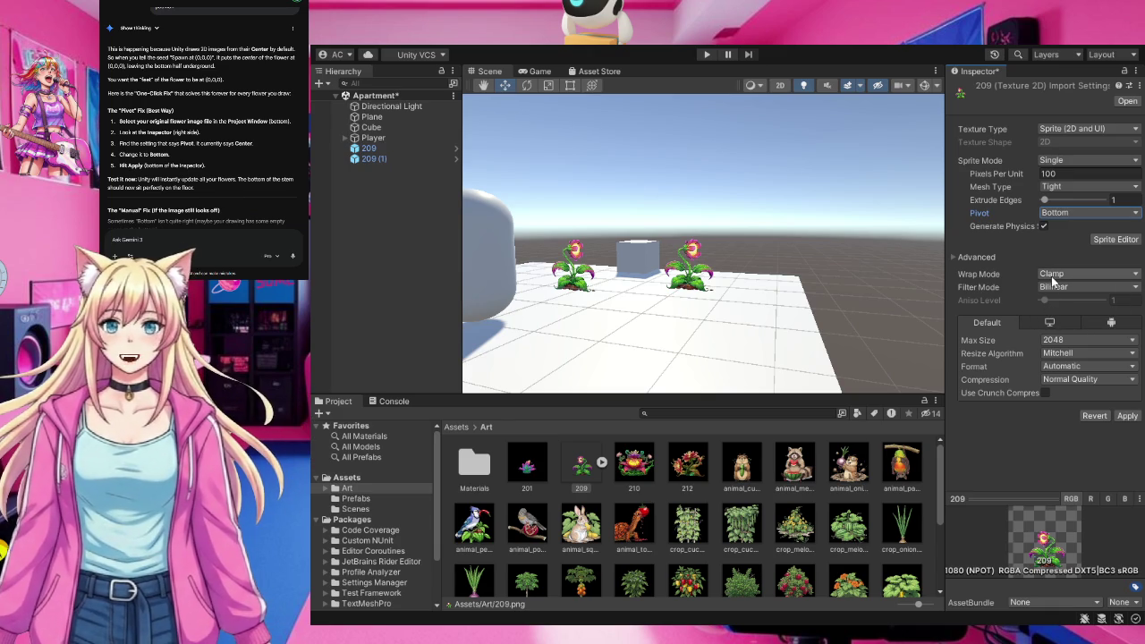
{"action": "left_click", "coordinate": [1127, 416]}
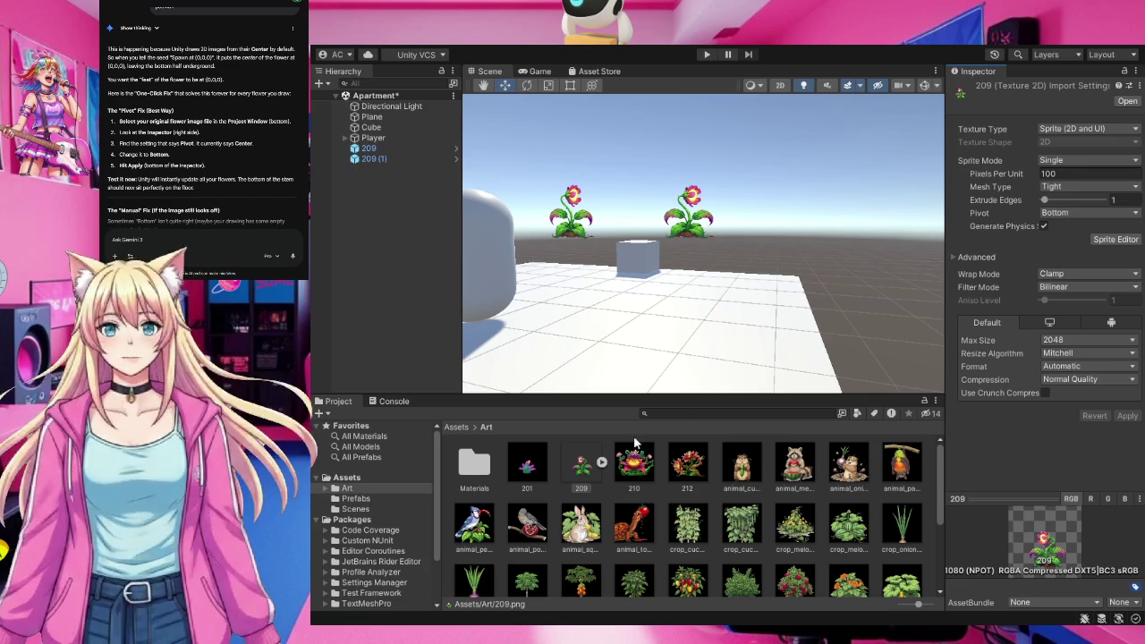
{"action": "left_click", "coordinate": [376, 499]}
Place a new 209 flower and delete the older floating 209 and 209 (1) flowers.
{"action": "mouse_move", "coordinate": [472, 463]}
{"action": "left_mouse_down"}
{"action": "mouse_move", "coordinate": [623, 324]}
{"action": "mouse_move", "coordinate": [621, 340]}
{"action": "mouse_move", "coordinate": [741, 324]}
{"action": "left_mouse_up"}
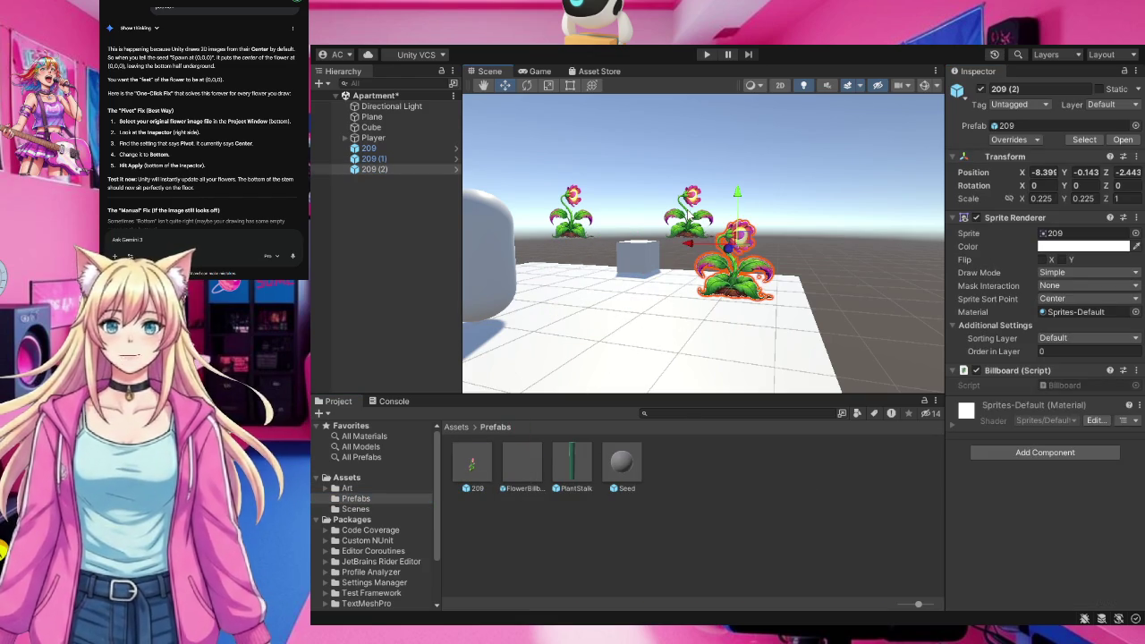
{"action": "left_click", "coordinate": [689, 217]}
{"action": "key", "text": "Delete"}
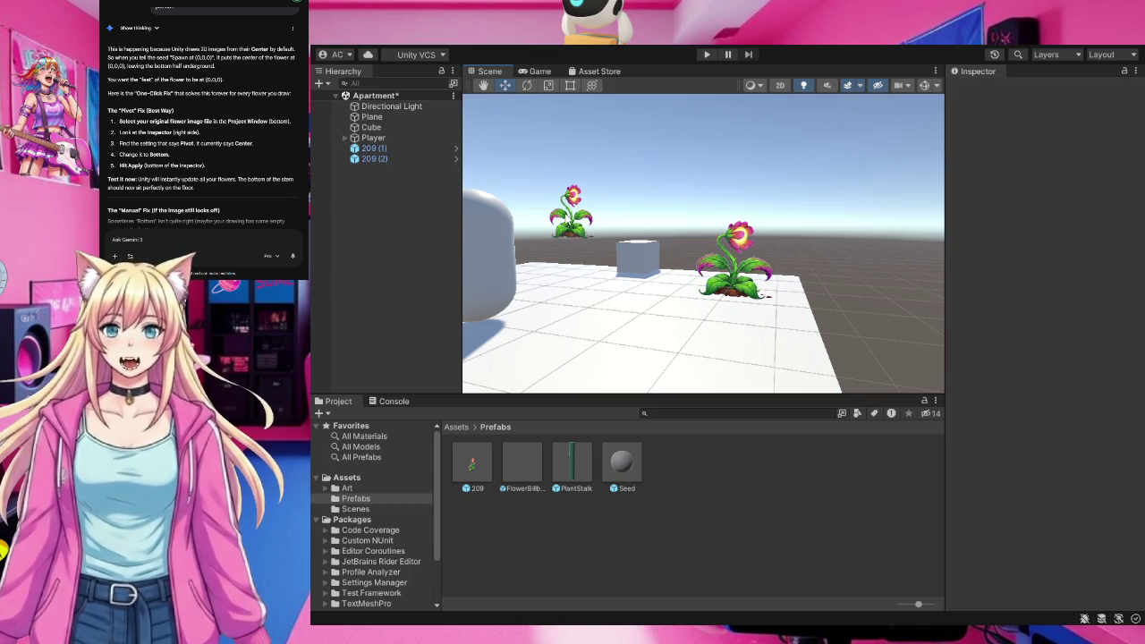
{"action": "left_click", "coordinate": [571, 218]}
{"action": "key", "text": "Delete"}
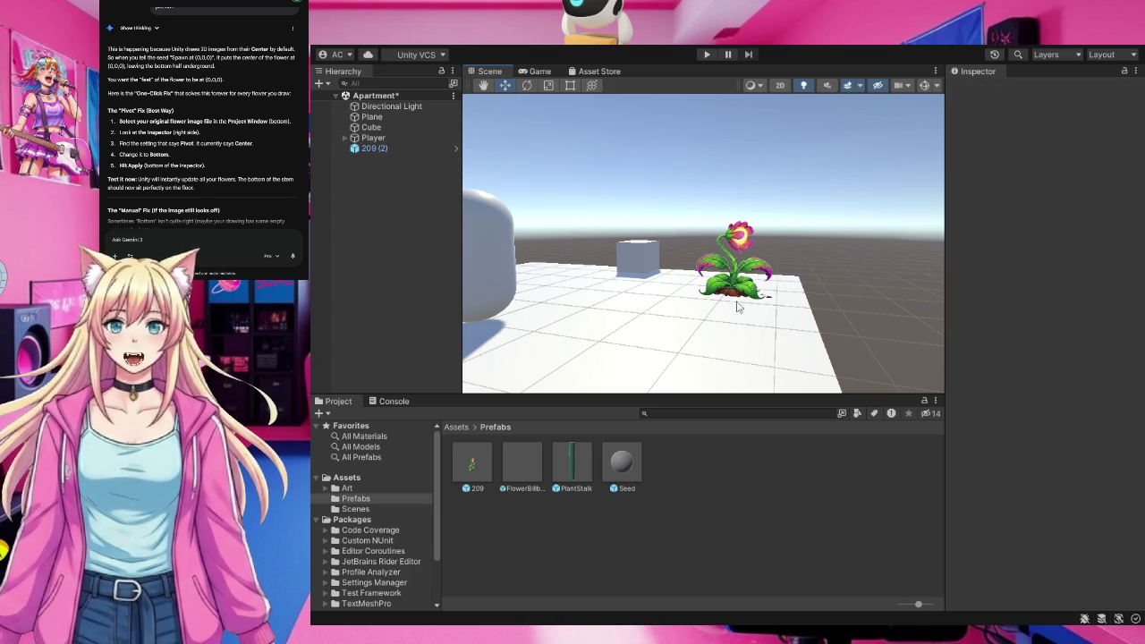
Drop another 209 flower prefab into the scene beside 209 (2).
{"action": "scroll", "coordinate": [729, 313], "scroll_direction": "down", "scroll_amount": 1}
{"action": "scroll", "coordinate": [729, 313], "scroll_direction": "up", "scroll_amount": 1}
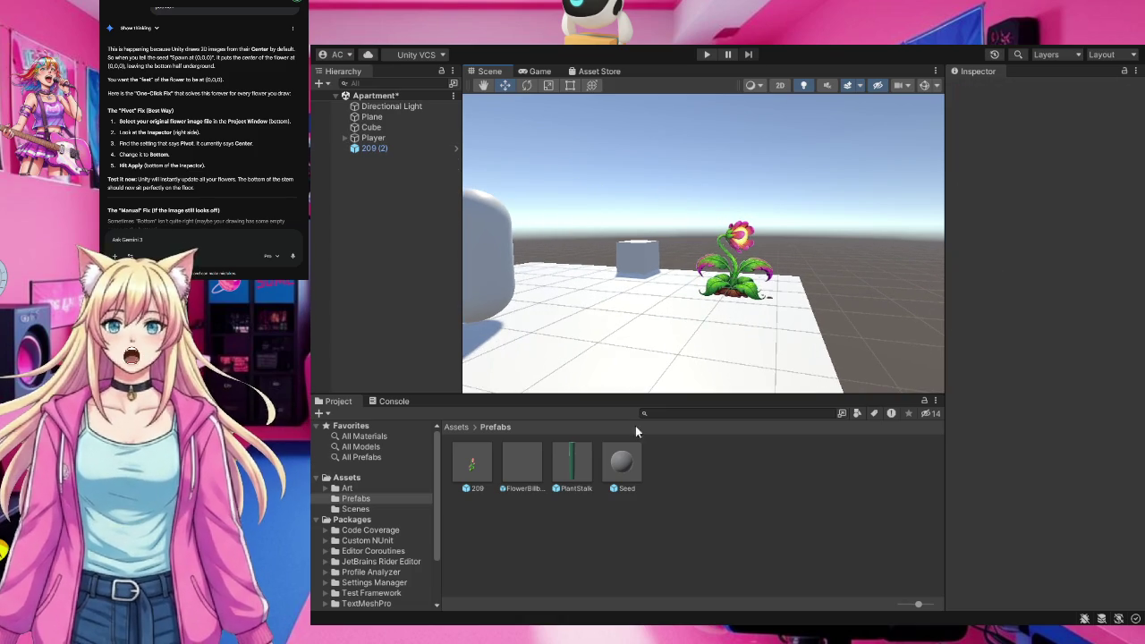
{"action": "left_click", "coordinate": [473, 460]}
{"action": "left_click_drag", "start_coordinate": [473, 460], "coordinate": [626, 319]}
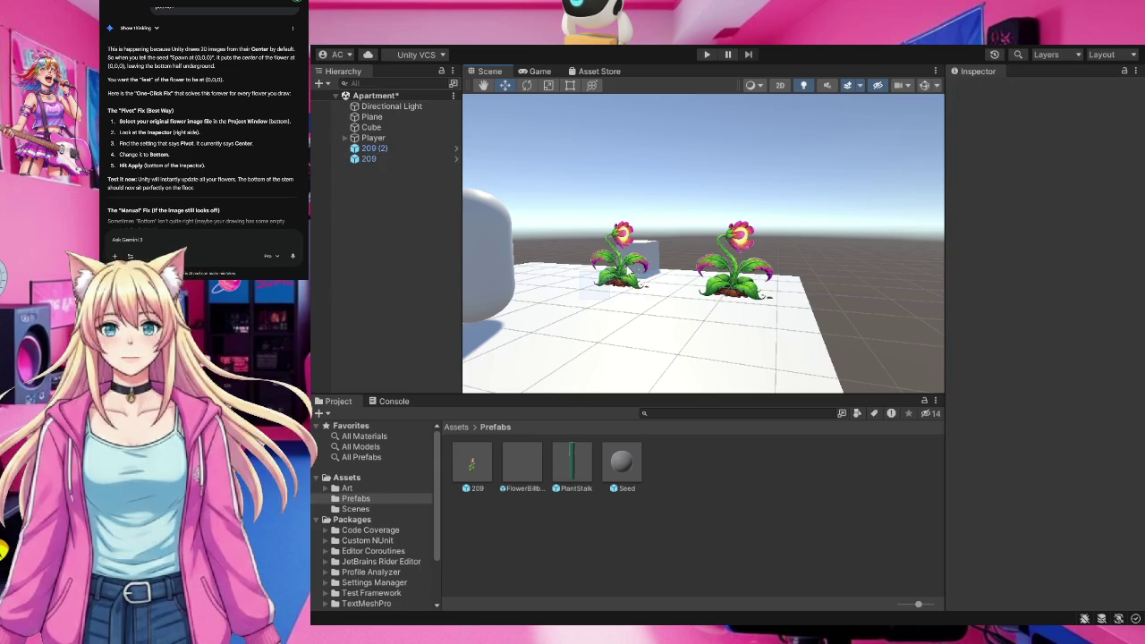
Delete the extra left 209 flower so only 209 (2) stands on the floor.
{"action": "left_click", "coordinate": [629, 271]}
{"action": "left_click", "coordinate": [613, 286]}
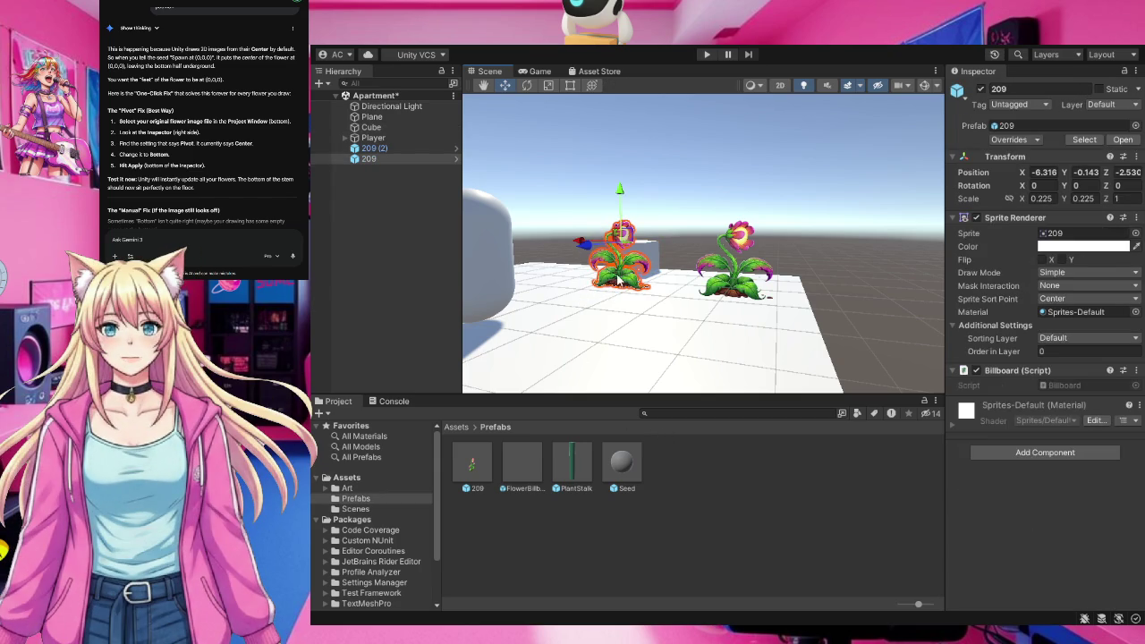
{"action": "left_click", "coordinate": [615, 285]}
{"action": "left_click", "coordinate": [616, 283]}
{"action": "key", "text": "Delete"}
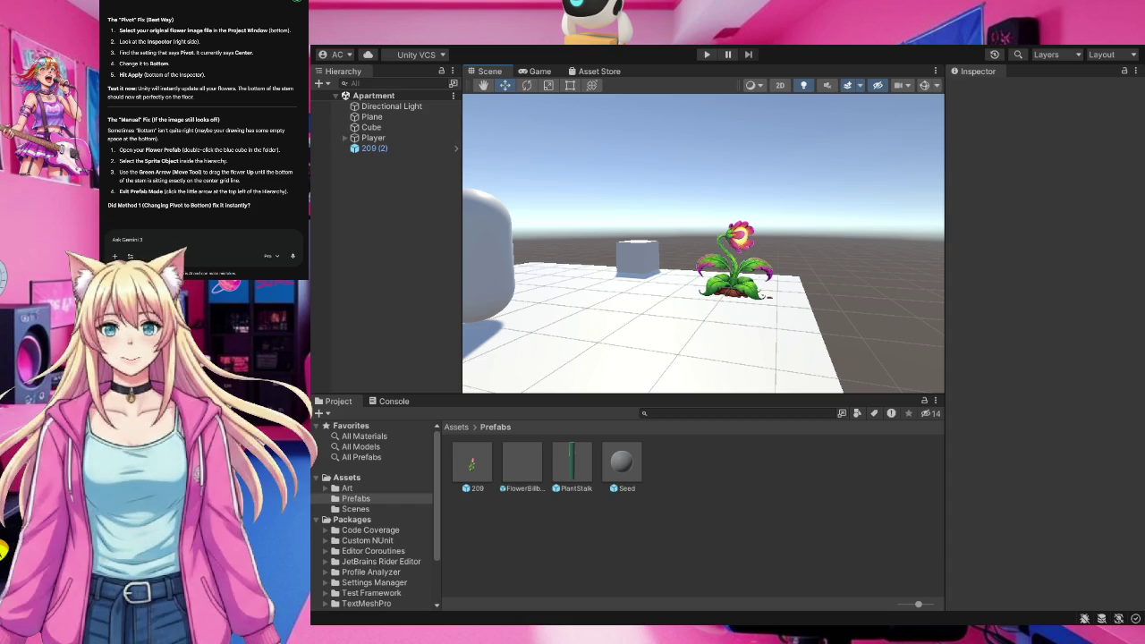
{"action": "left_click", "coordinate": [707, 55]}
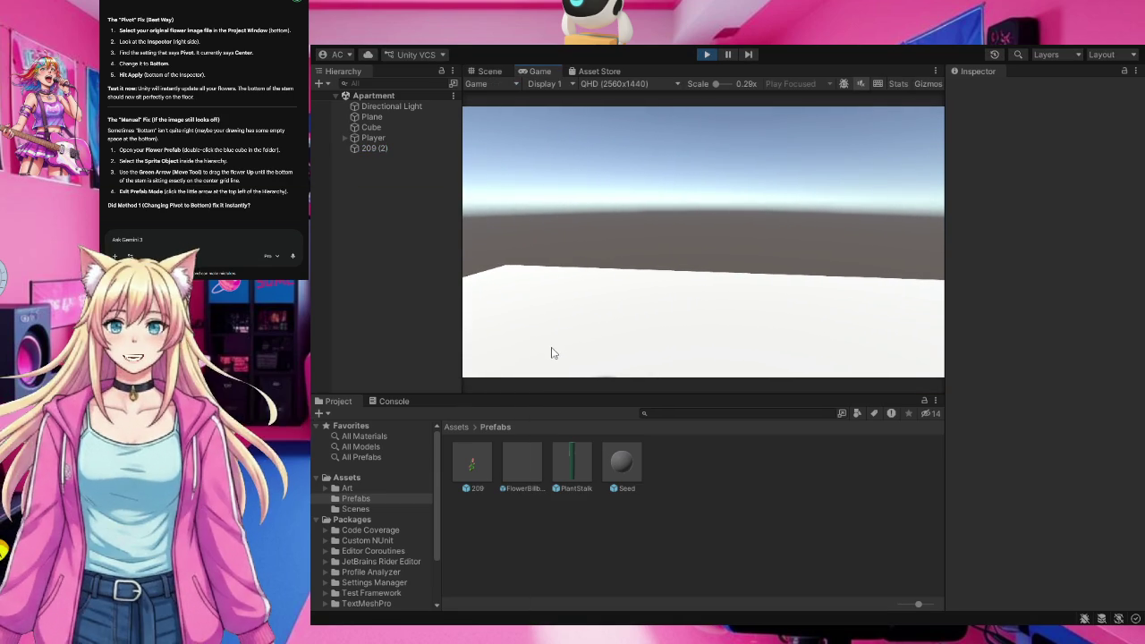
{"action": "left_click", "coordinate": [703, 256]}
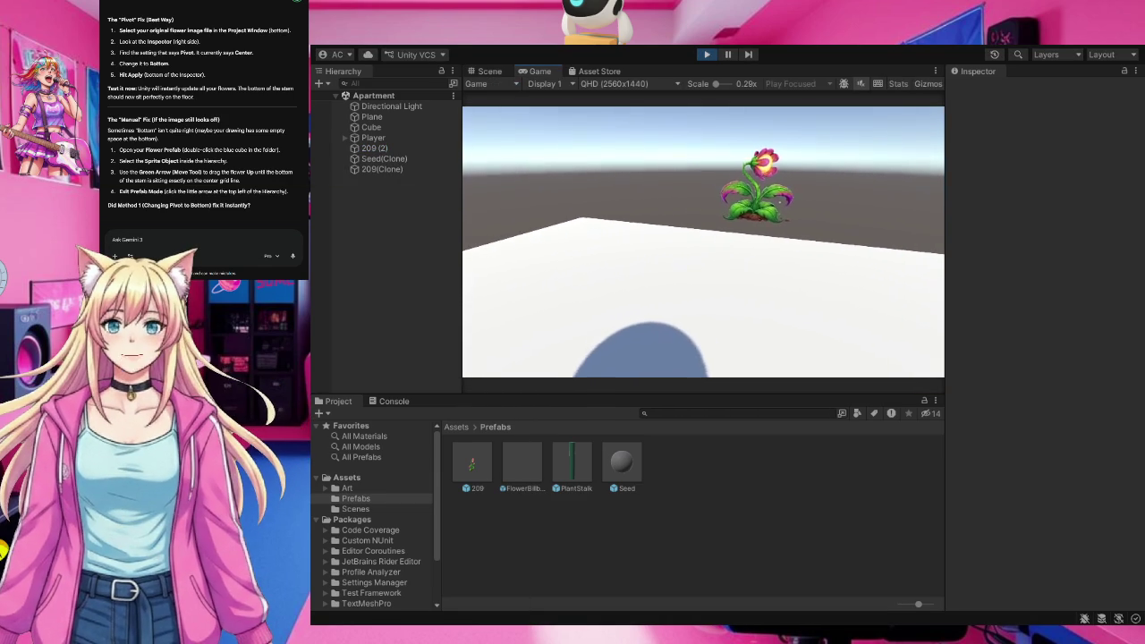
{"action": "left_click", "coordinate": [703, 242]}
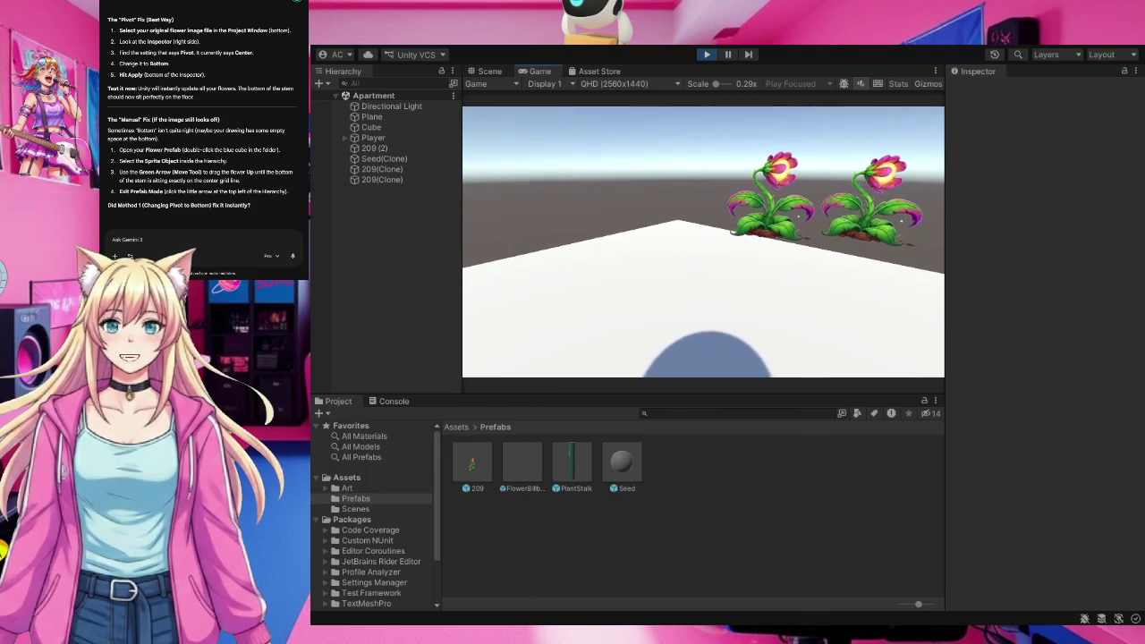
{"action": "left_click", "coordinate": [703, 241]}
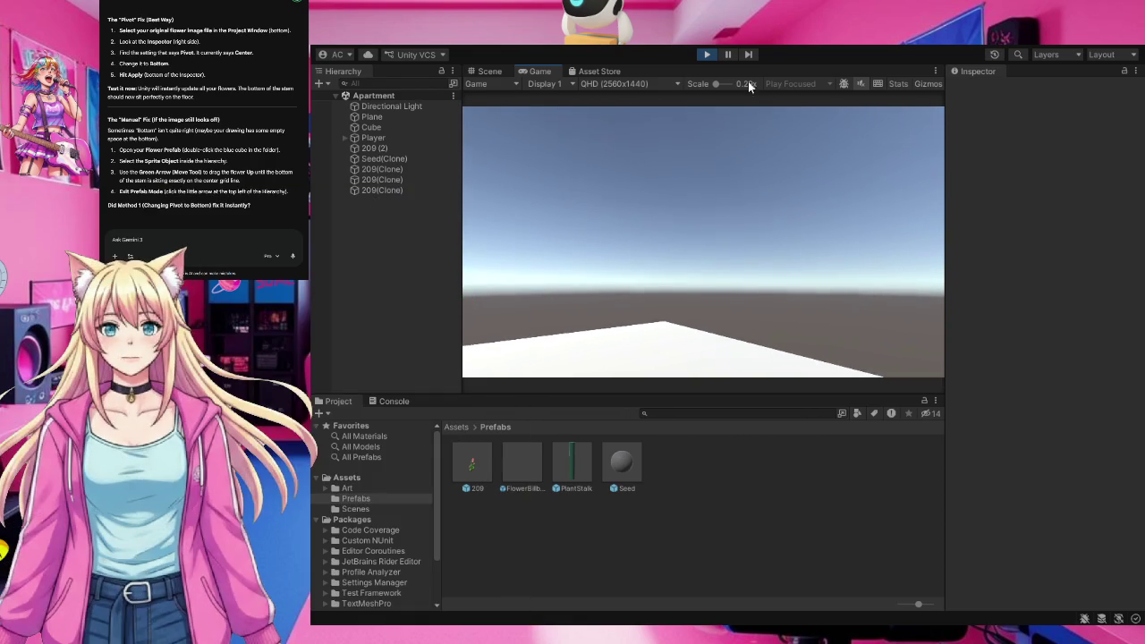
{"action": "left_click", "coordinate": [703, 55]}
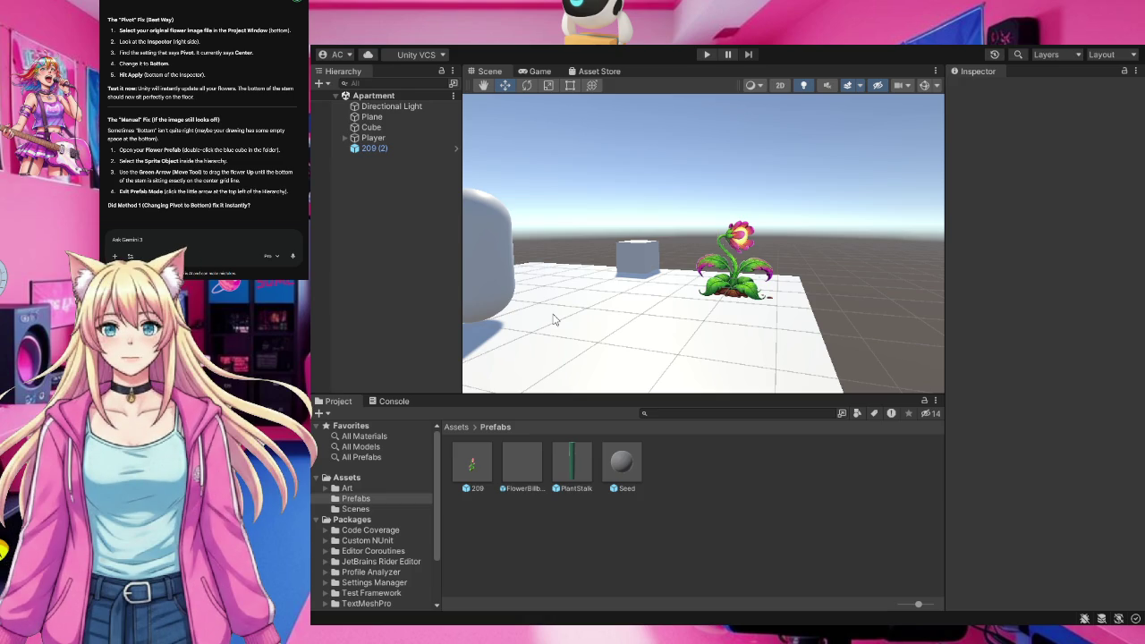
Try Unity's W/E/R/T transform tool shortcuts, then start the Gemini follow-up asking to add the other items.
{"action": "key", "text": "t"}
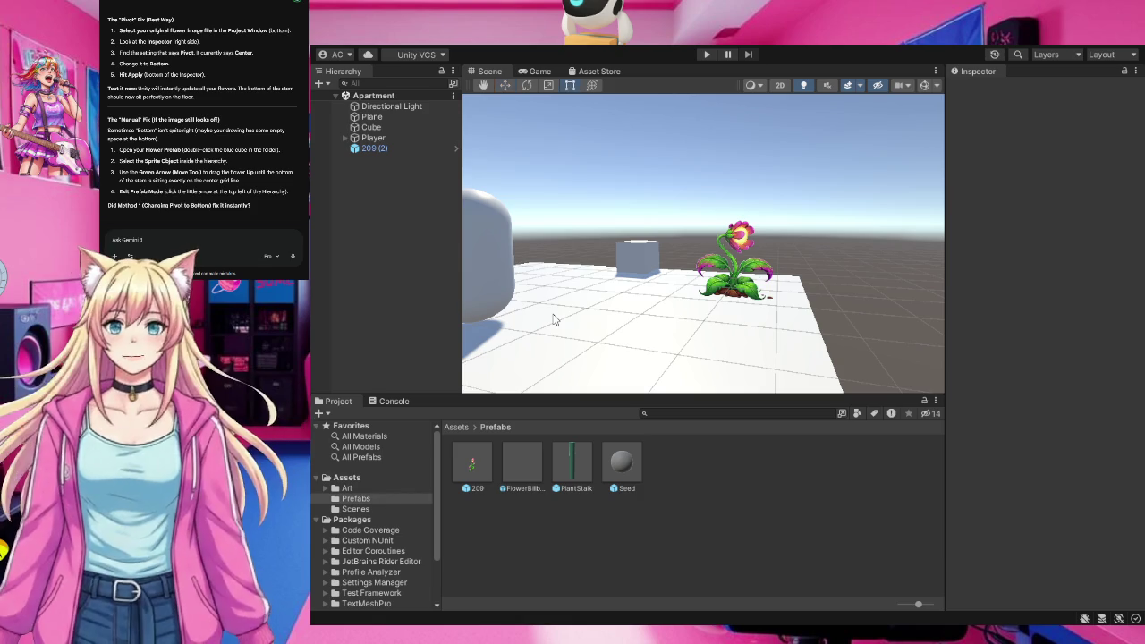
{"action": "key", "text": "r"}
{"action": "key", "text": "t"}
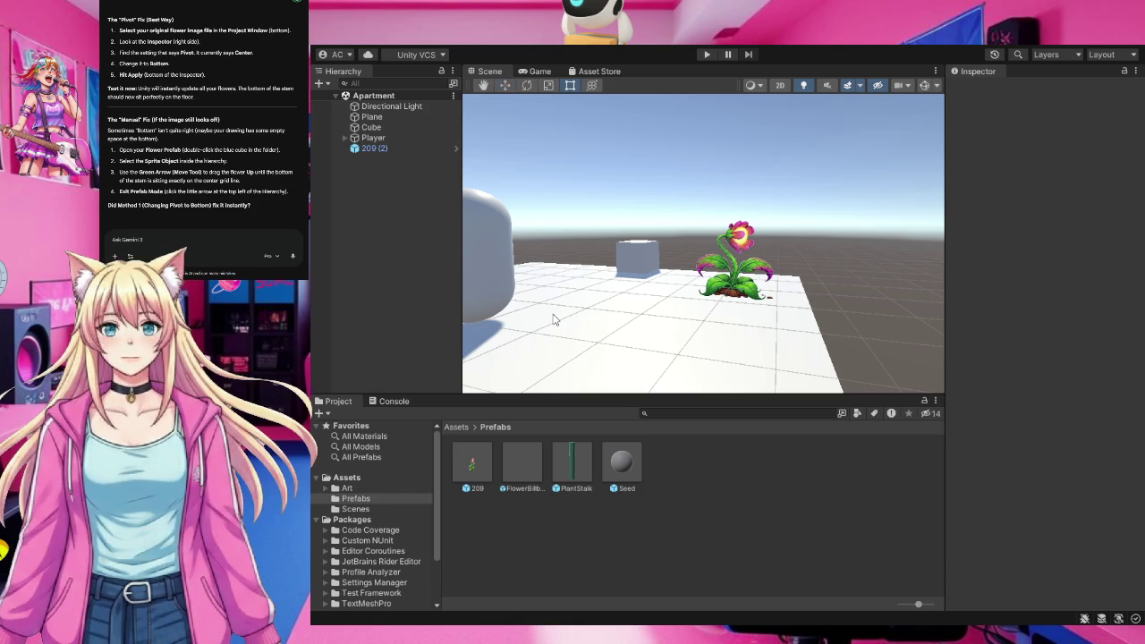
{"action": "key", "text": "w"}
{"action": "key", "text": "r"}
{"action": "key", "text": "e"}
{"action": "key", "text": "t"}
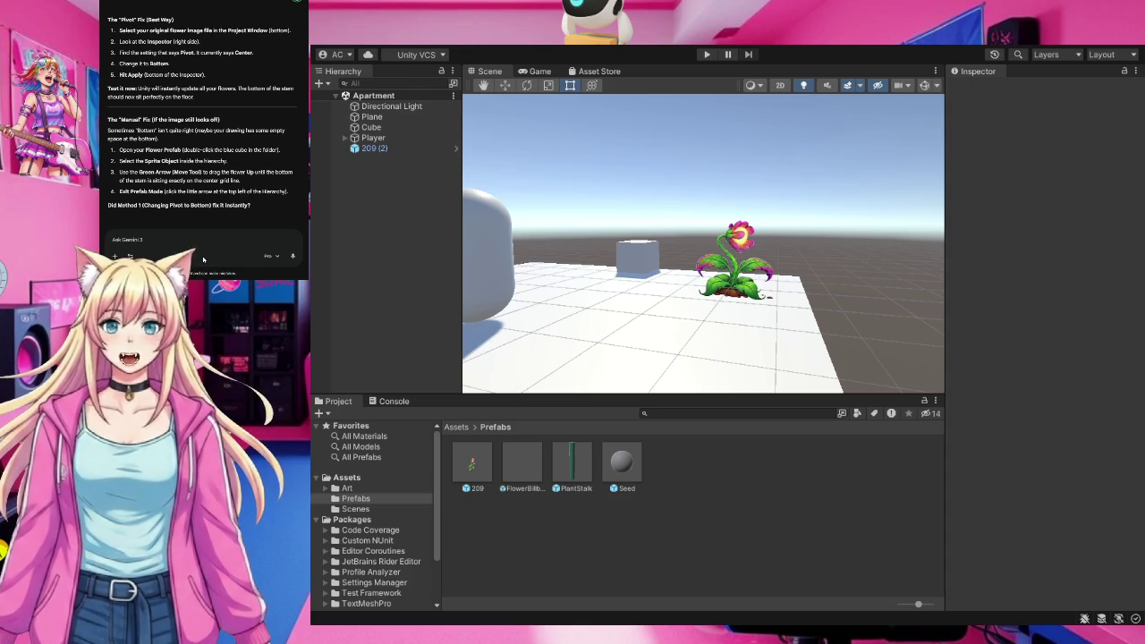
{"action": "type", "text": "i"}
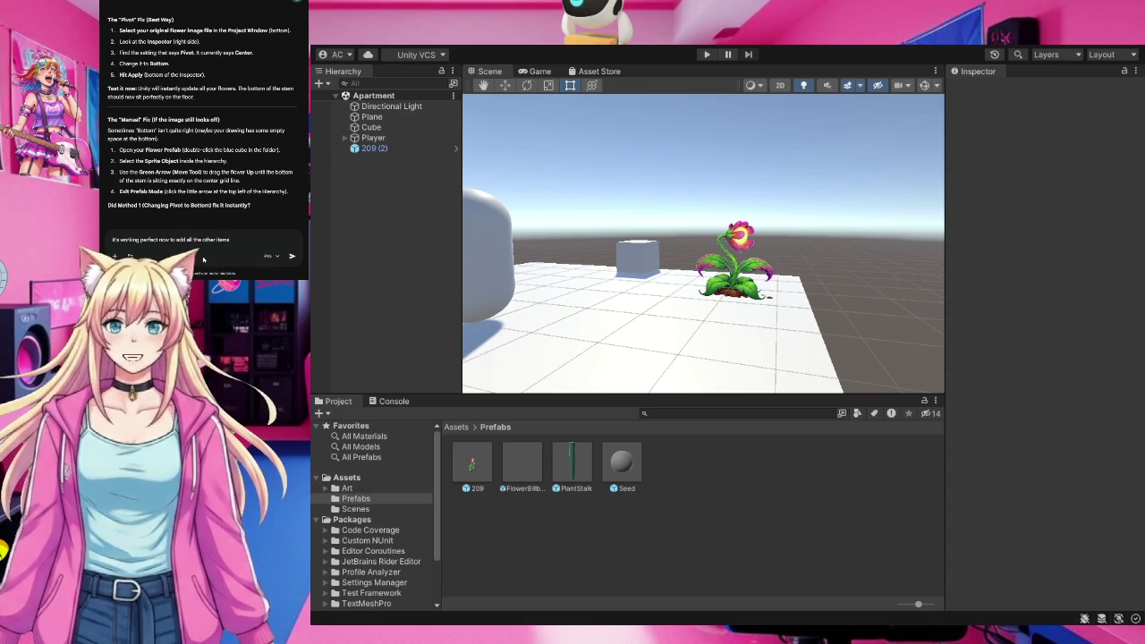
{"action": "key", "text": "alt+Tab"}
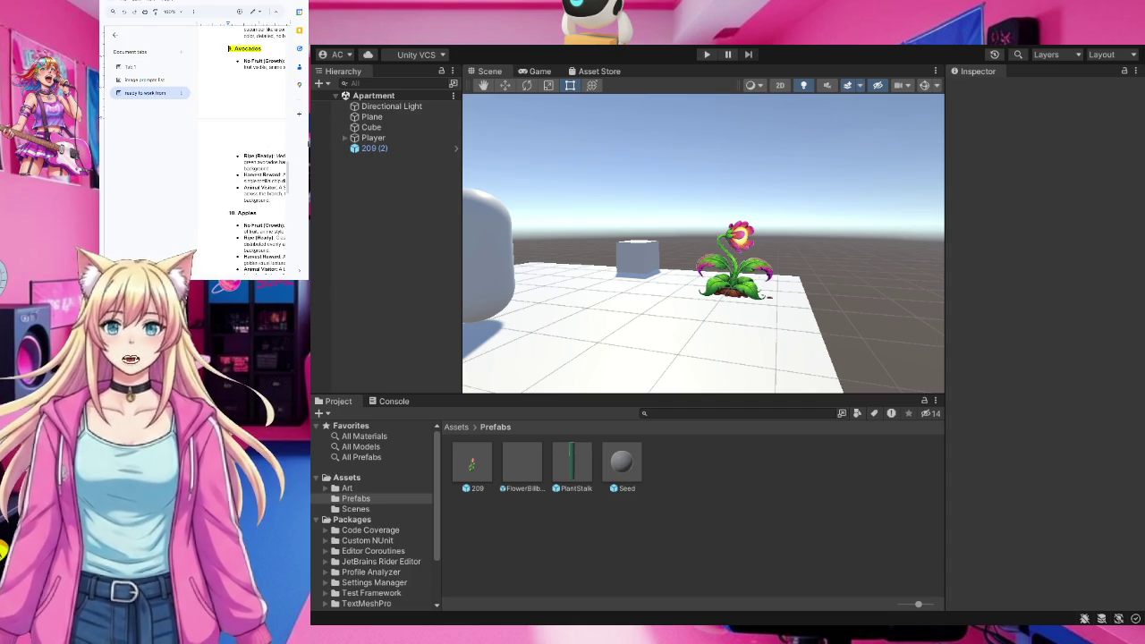
{"action": "mouse_move", "coordinate": [308, 143]}
{"action": "left_mouse_down"}
{"action": "mouse_move", "coordinate": [364, 145]}
{"action": "mouse_move", "coordinate": [295, 126]}
{"action": "mouse_move", "coordinate": [267, 18]}
{"action": "left_mouse_up"}
{"action": "scroll", "coordinate": [266, 154], "scroll_direction": "up", "scroll_amount": 3}
{"action": "left_click", "coordinate": [218, 143]}
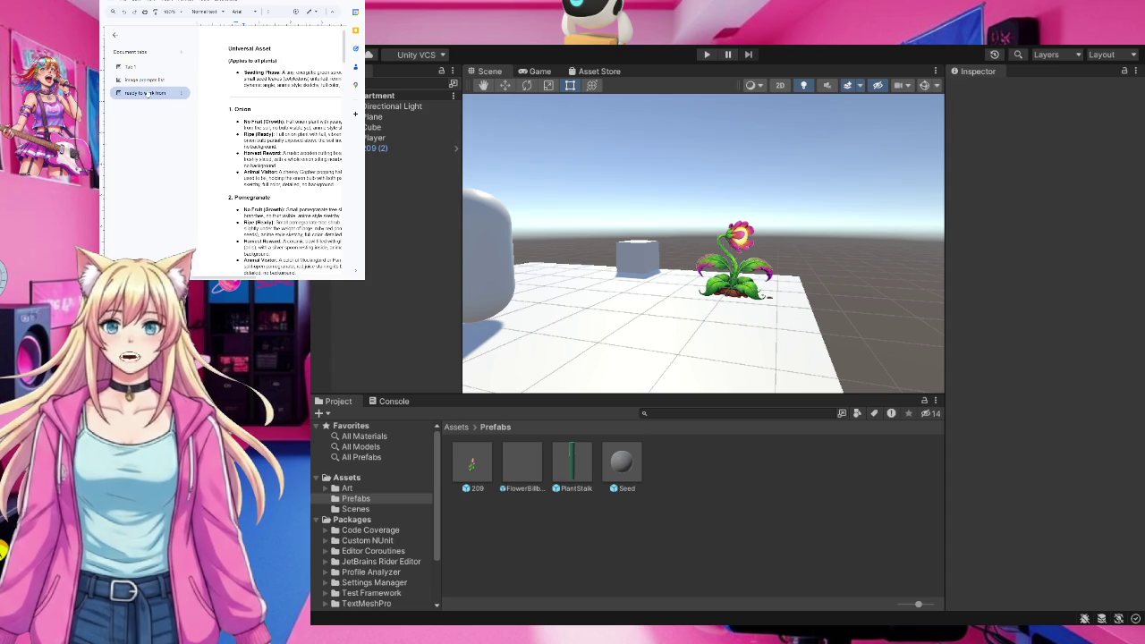
{"action": "left_click", "coordinate": [136, 69]}
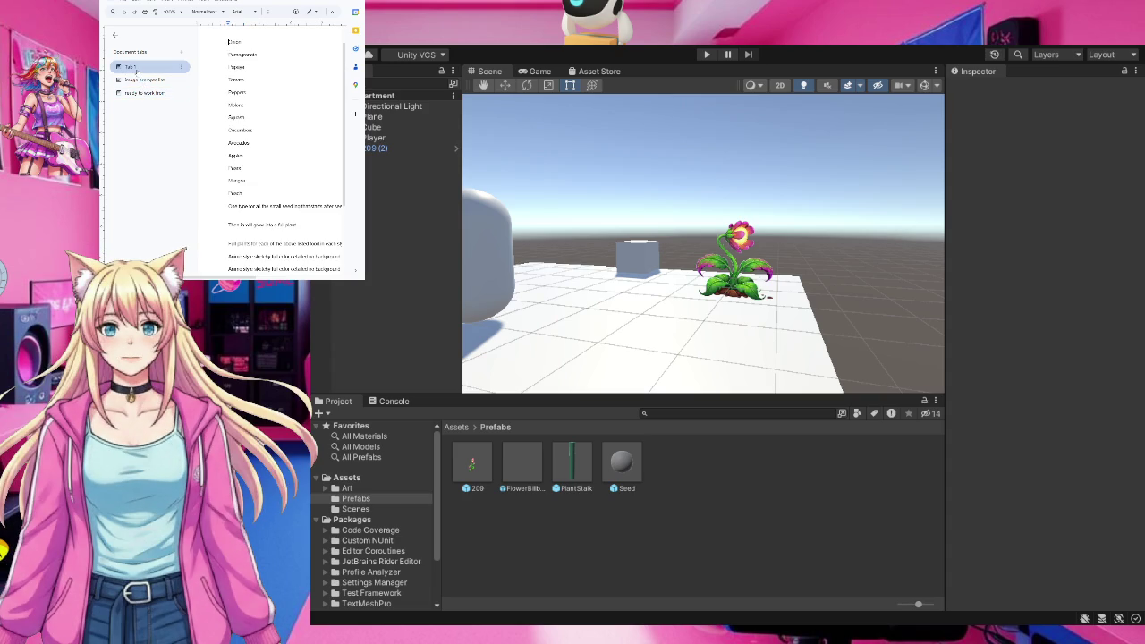
{"action": "left_click", "coordinate": [137, 79]}
{"action": "left_click", "coordinate": [140, 93]}
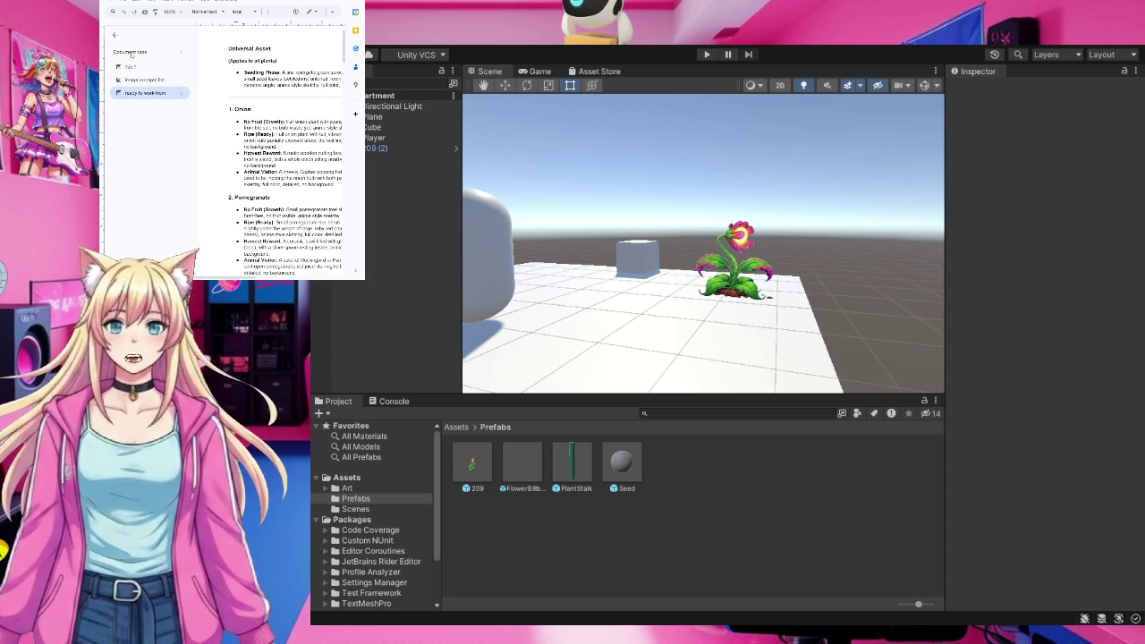
{"action": "key", "text": "ctrl+Tab"}
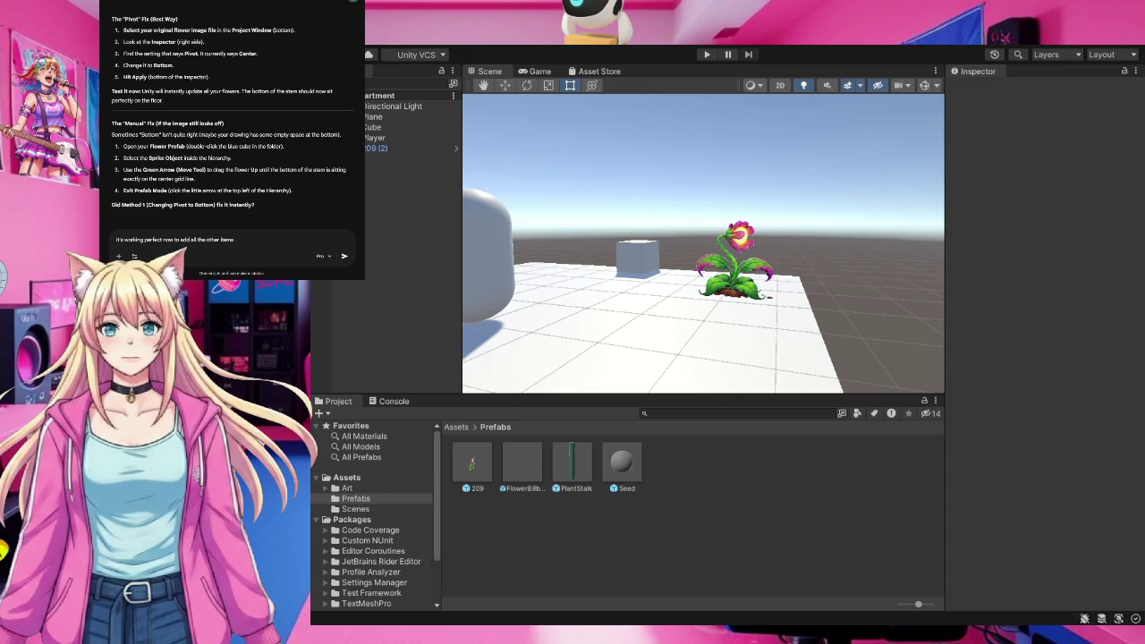